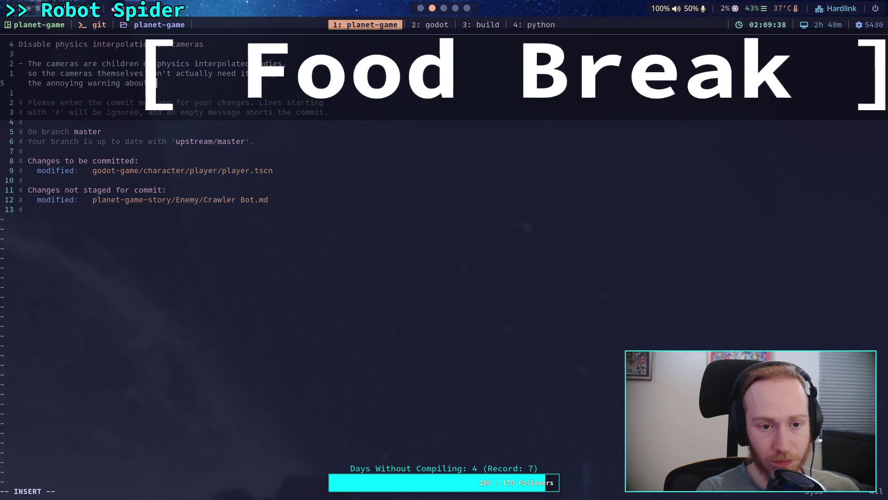
Step: Finish the commit body on camera physics interpolation, then save and quit Vim with :wq
{"action": "type", "text": "meras."}
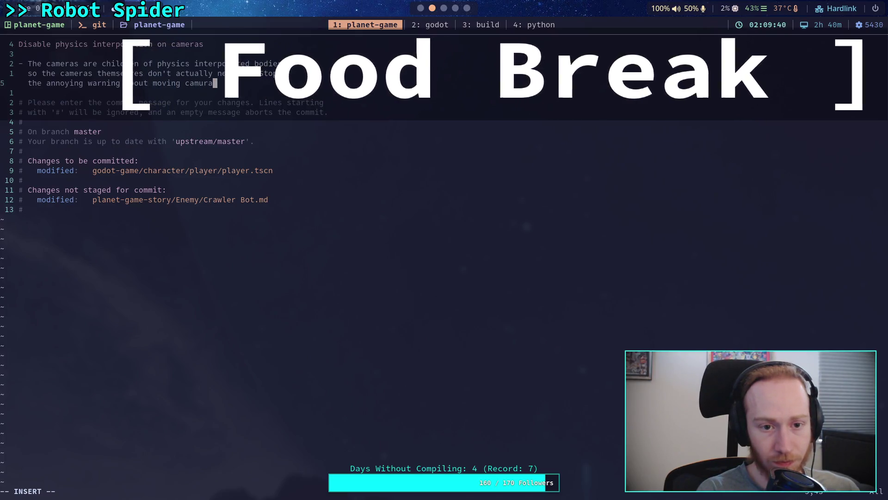
{"action": "type", "text": "with p"}
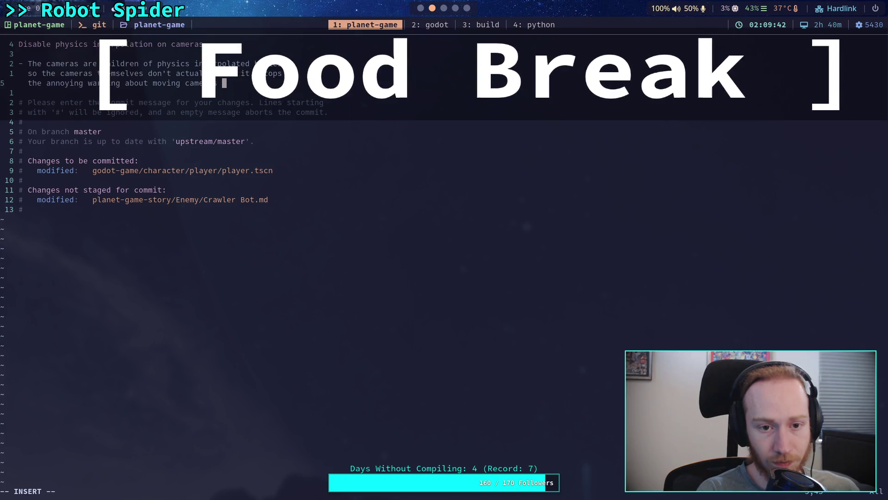
{"action": "type", "text": "ointer"}
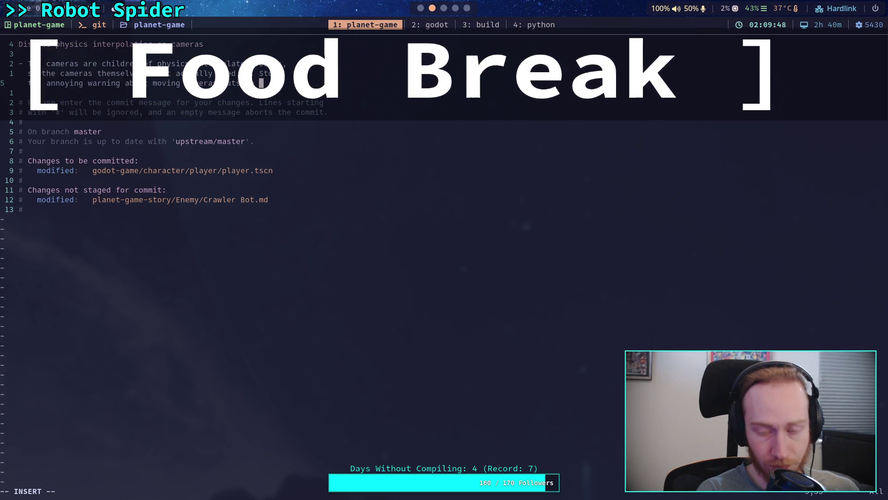
{"action": "key", "text": "Return"}
{"action": "type", "text": "phys"}
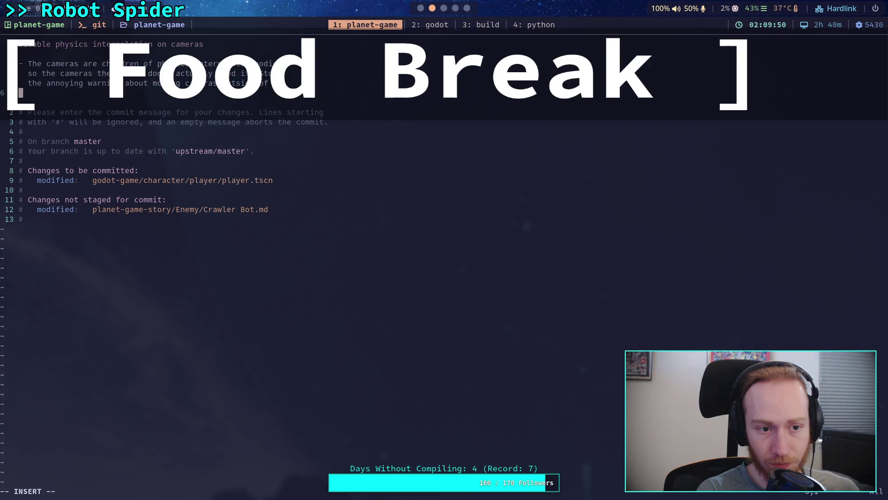
{"action": "type", "text": "ic"}
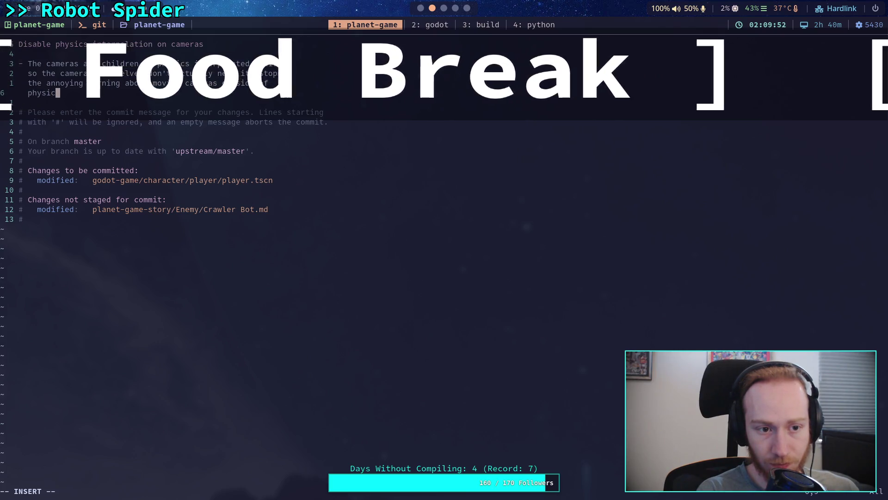
{"action": "type", "text": "s process"}
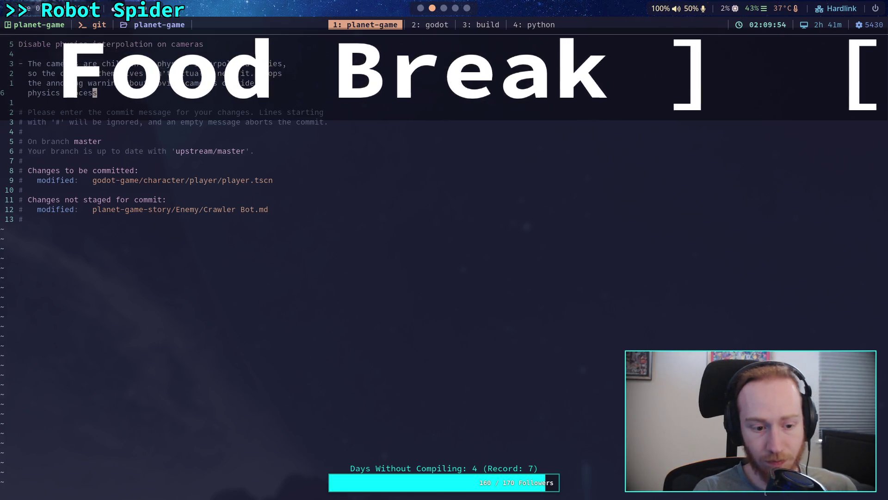
{"action": "type", "text": "a"}
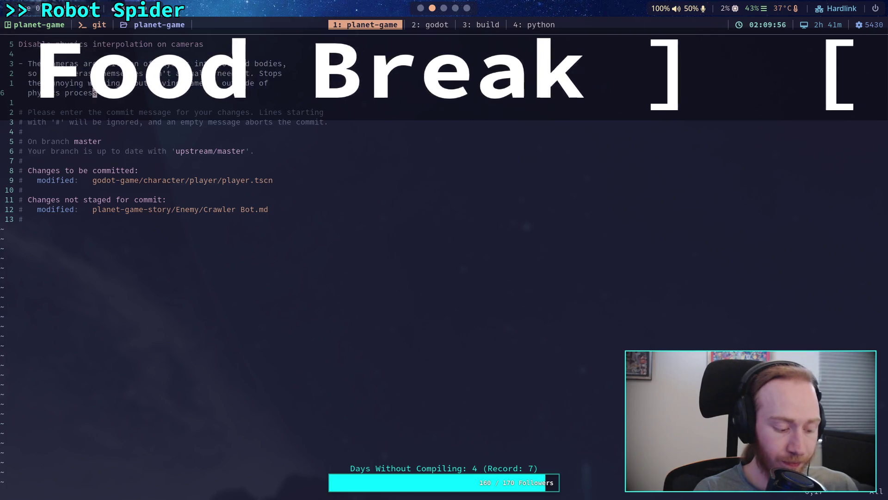
{"action": "key", "text": "Escape"}
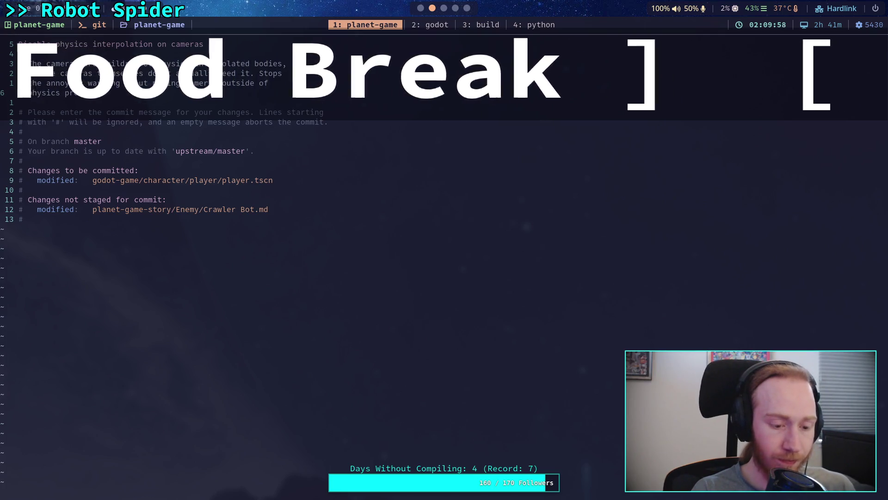
{"action": "key", "text": "Return"}
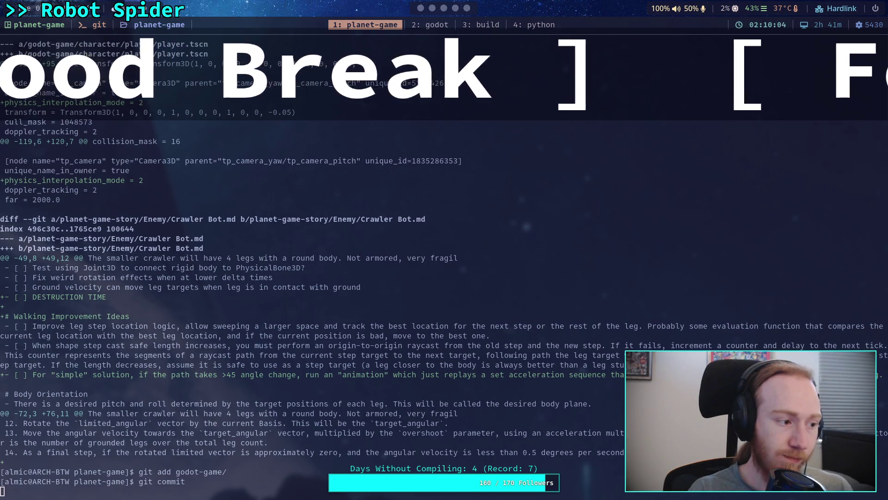
Step: Push the camera physics interpolation commit upstream with git push, then return to Godot
{"action": "type", "text": "git pus"}
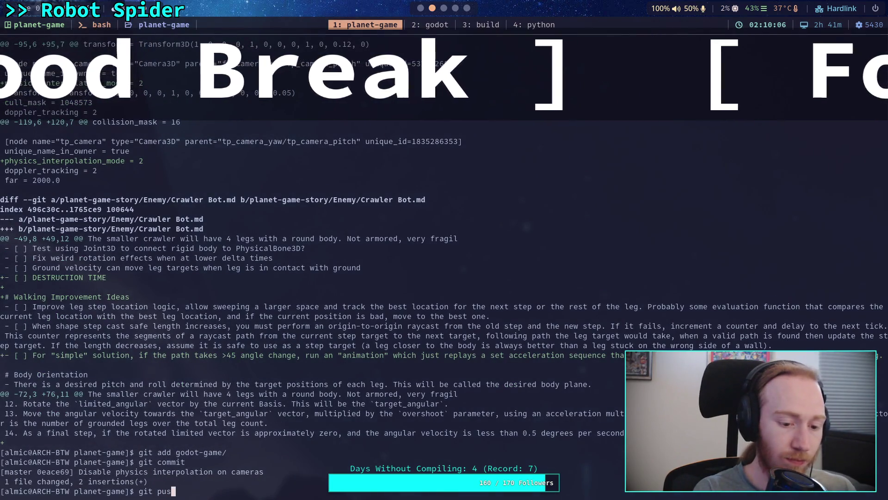
{"action": "type", "text": "h"}
{"action": "key", "text": "Return"}
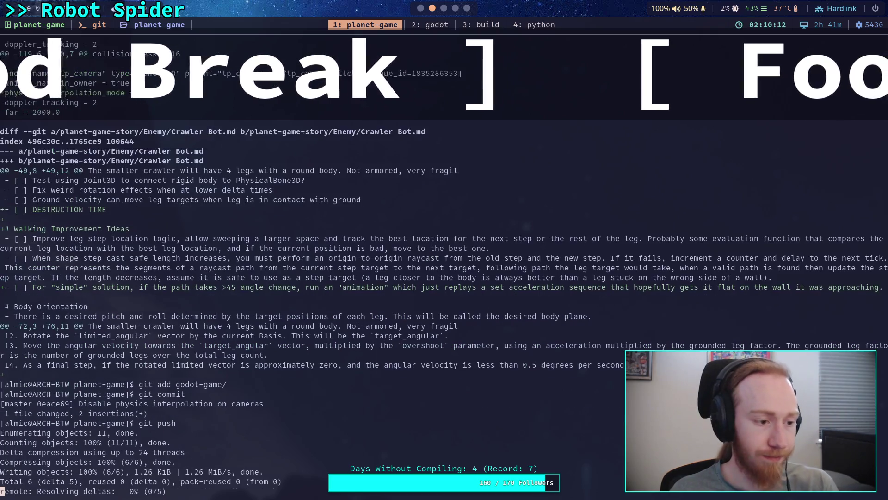
{"action": "key", "text": "super+1"}
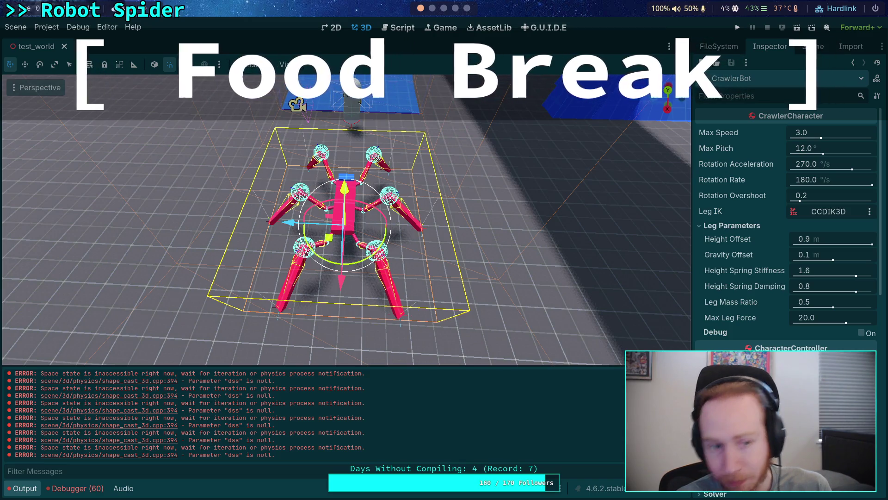
Step: Switch from the CrawlerBot 3D scene to the leg script's stepping code
{"action": "key", "text": "ctrl+F3"}
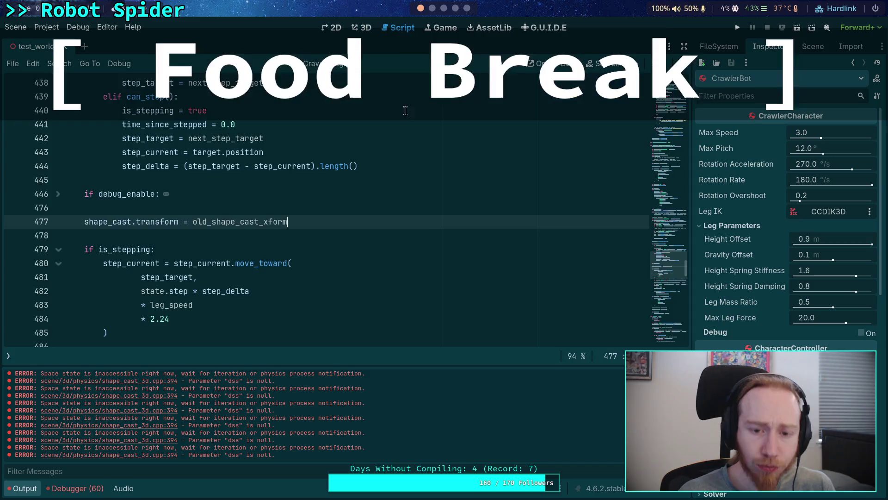
{"action": "scroll", "coordinate": [432, 231], "scroll_direction": "down", "scroll_amount": 3}
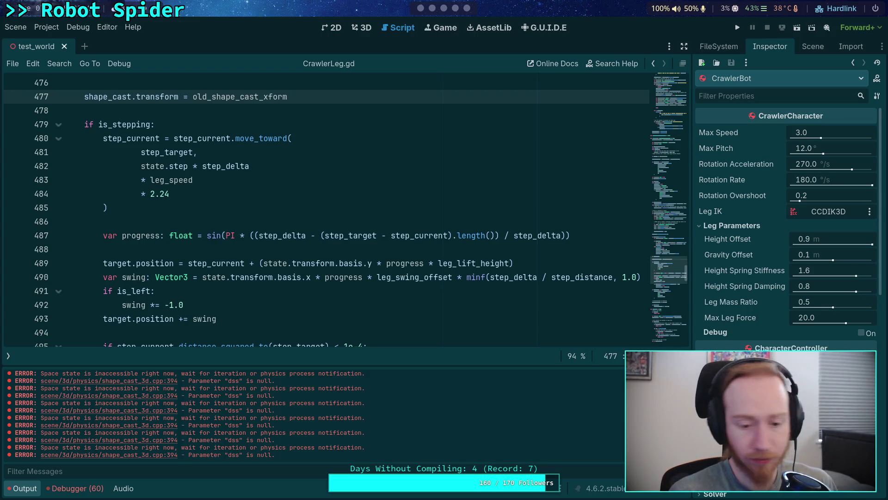
Step: Hide the Output panel and start a 'target.position =' line after the shape-cast reset
{"action": "left_click", "coordinate": [44, 486]}
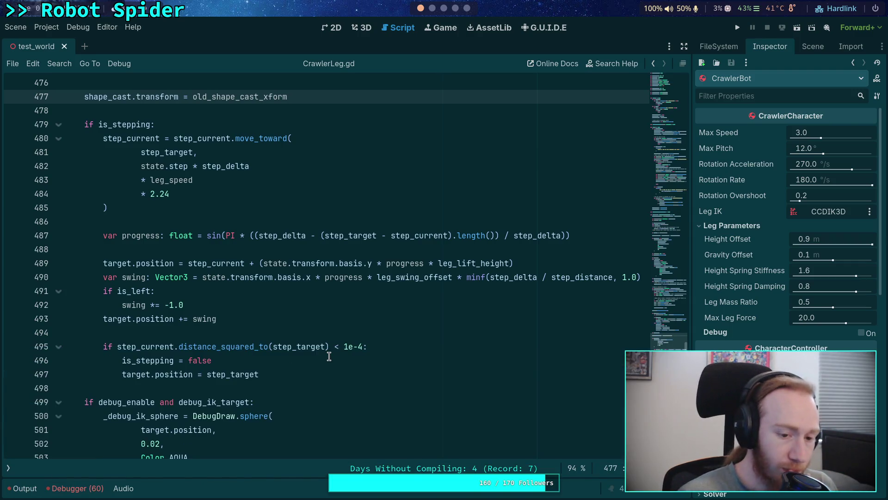
{"action": "scroll", "coordinate": [329, 356], "scroll_direction": "up", "scroll_amount": 1}
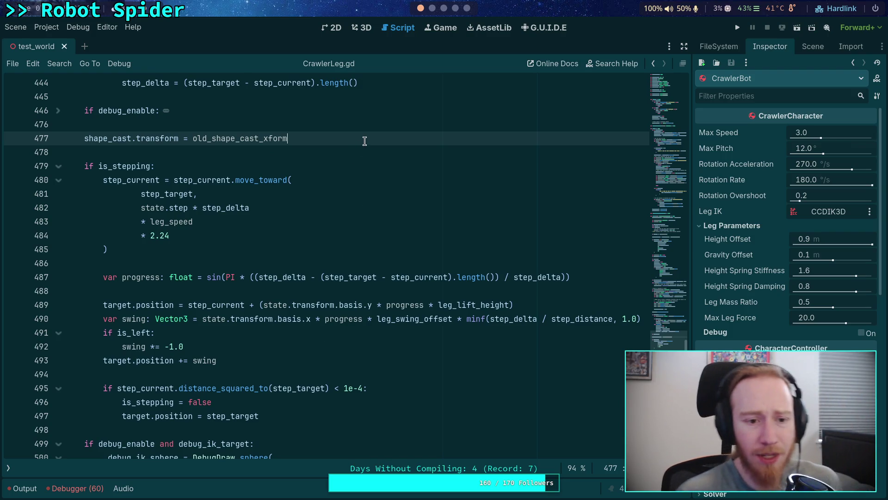
{"action": "key", "text": "Return"}
{"action": "key", "text": "Return"}
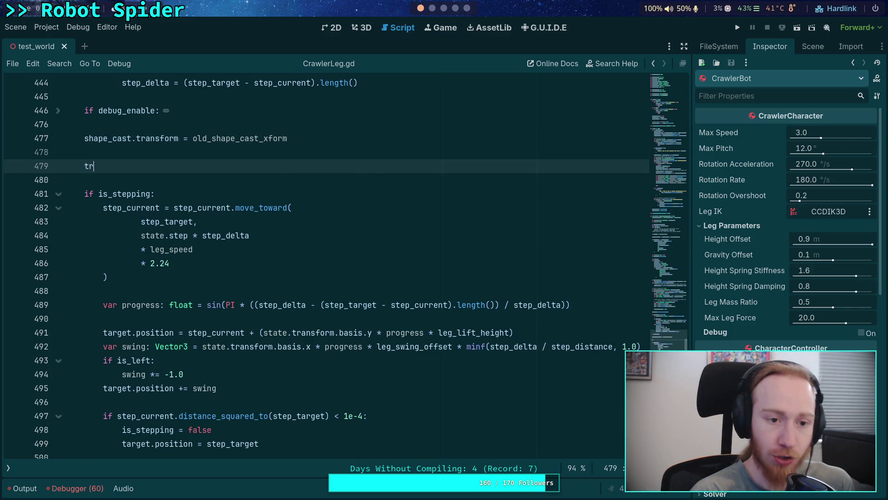
{"action": "type", "text": "a"}
{"action": "key", "text": "BackSpace"}
{"action": "key", "text": "BackSpace"}
{"action": "type", "text": "arget"}
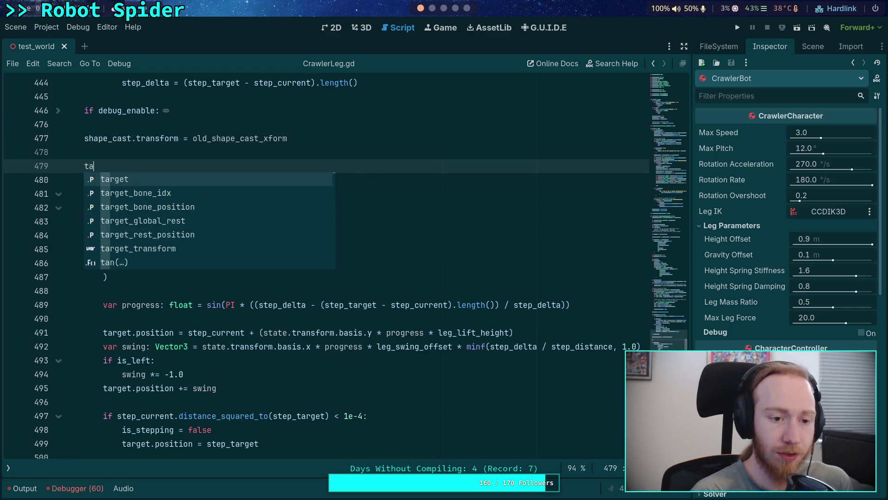
{"action": "key", "text": "Escape"}
{"action": "type", "text": ".position ="}
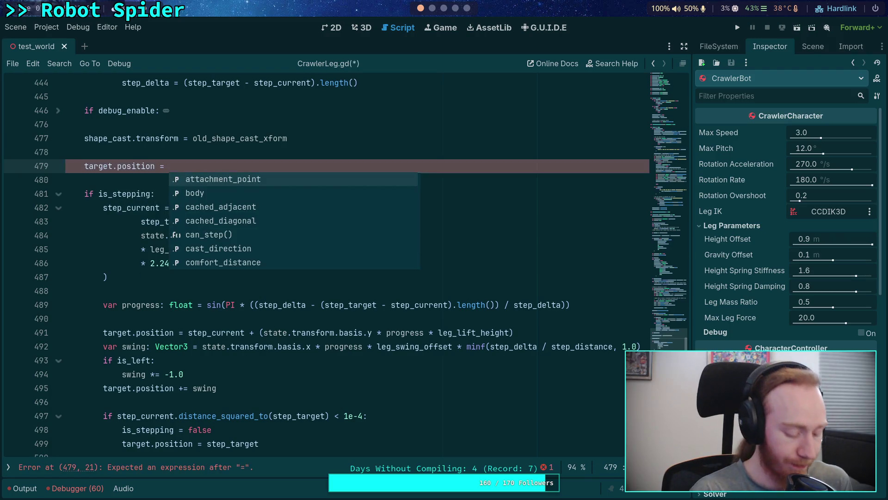
{"action": "type", "text": "global_thr"}
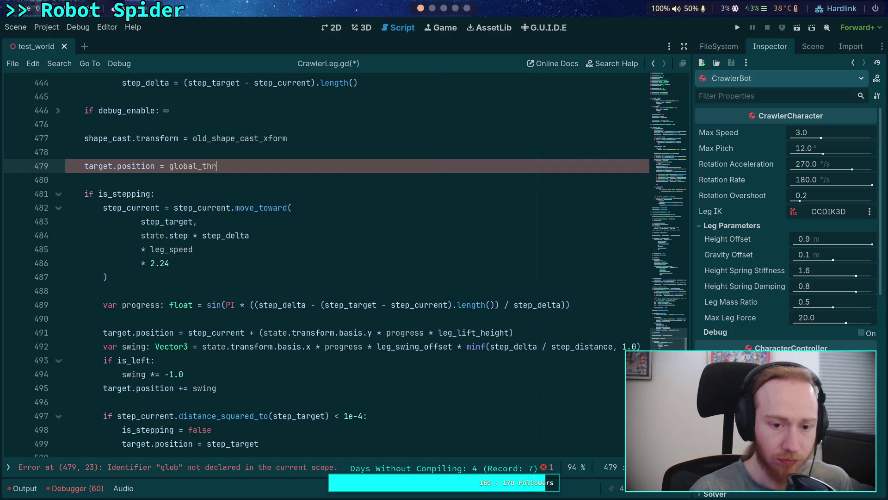
{"action": "key", "text": "BackSpace"}
{"action": "key", "text": "BackSpace"}
{"action": "type", "text": "ra"}
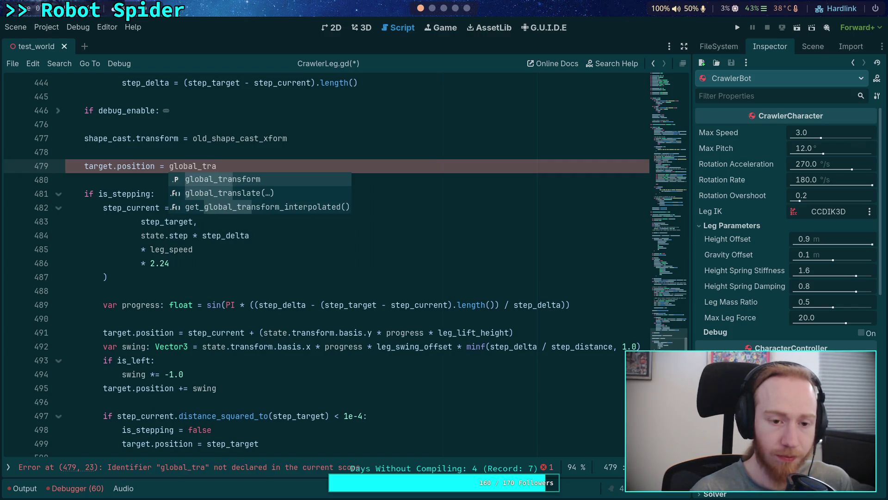
Step: Replace the half-typed text on line 479 with global_transform.inverse()
{"action": "scroll", "coordinate": [416, 212], "scroll_direction": "up", "scroll_amount": 15}
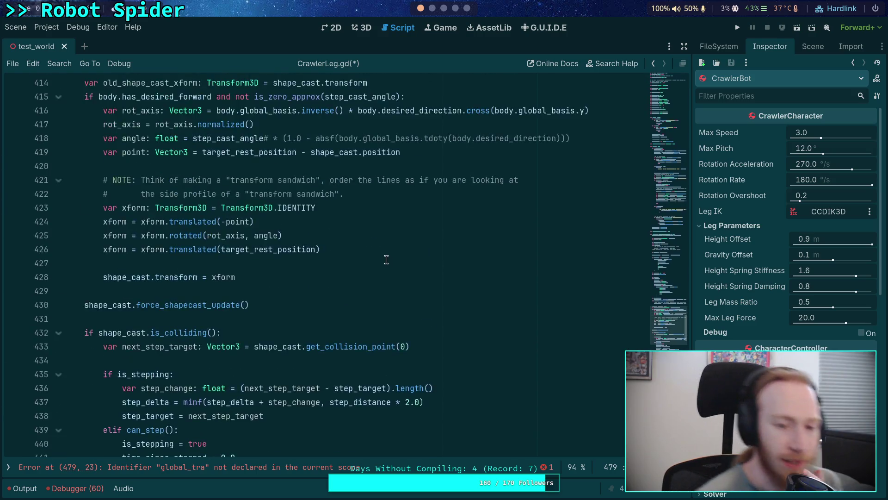
{"action": "scroll", "coordinate": [387, 259], "scroll_direction": "up", "scroll_amount": 4}
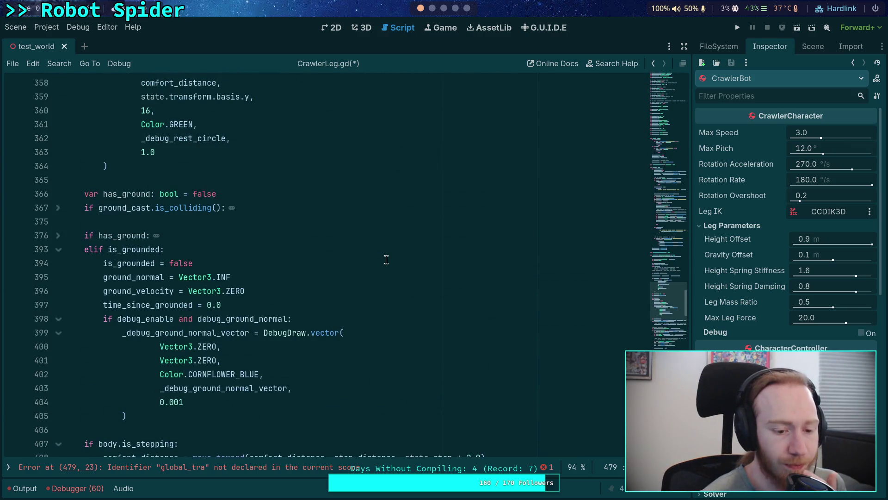
{"action": "scroll", "coordinate": [386, 259], "scroll_direction": "up", "scroll_amount": 9}
{"action": "scroll", "coordinate": [386, 259], "scroll_direction": "down", "scroll_amount": 20}
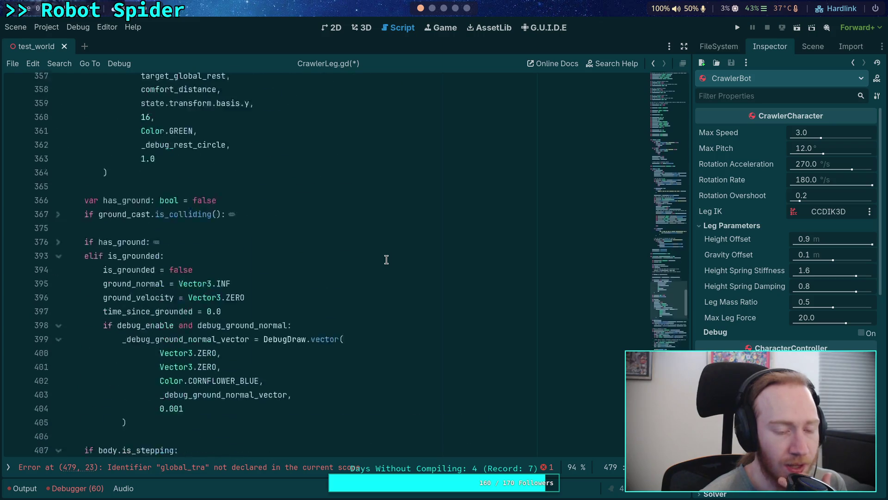
{"action": "left_click_drag", "start_coordinate": [231, 293], "coordinate": [169, 293]}
{"action": "type", "text": "state."}
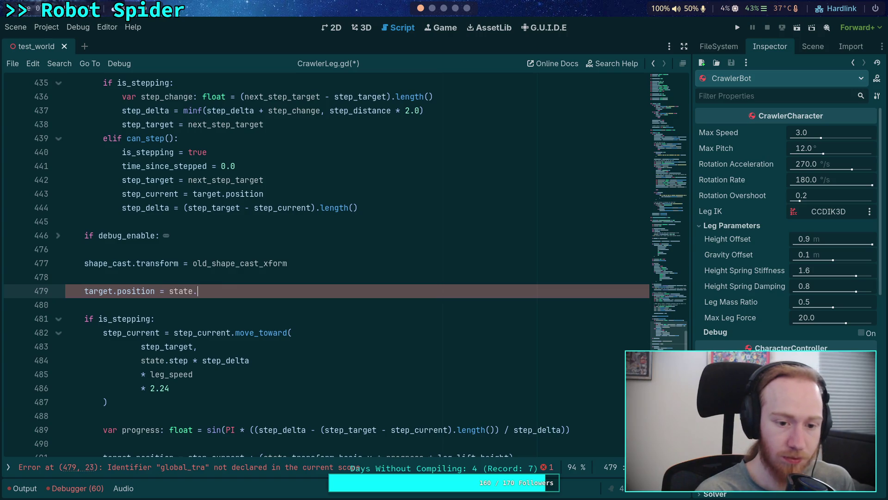
{"action": "type", "text": "inv"}
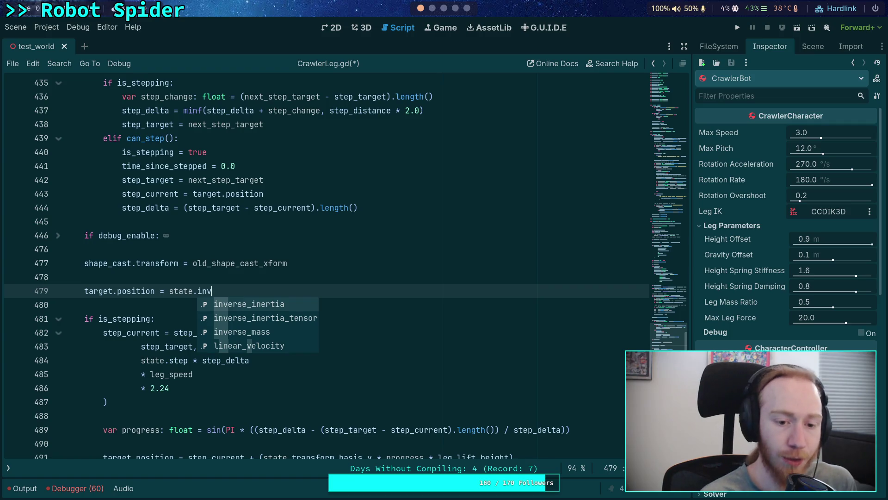
{"action": "key", "text": "BackSpace"}
{"action": "key", "text": "BackSpace"}
{"action": "key", "text": "BackSpace"}
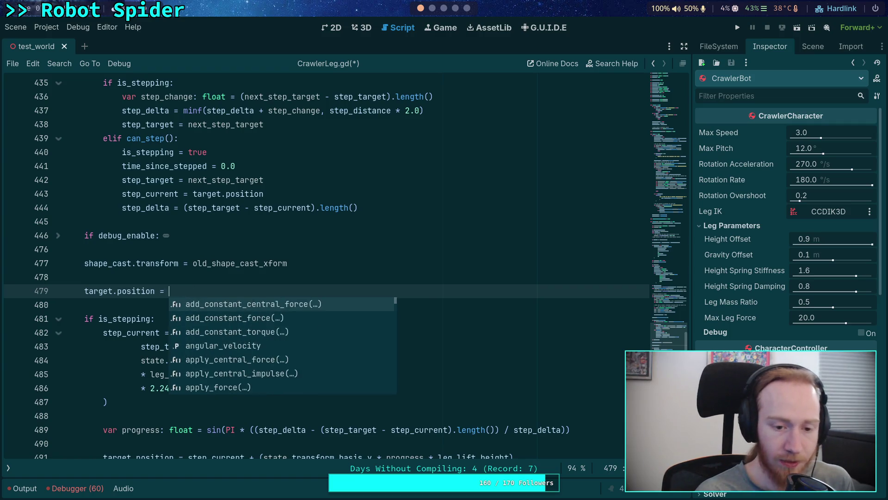
{"action": "type", "text": "global_tr"}
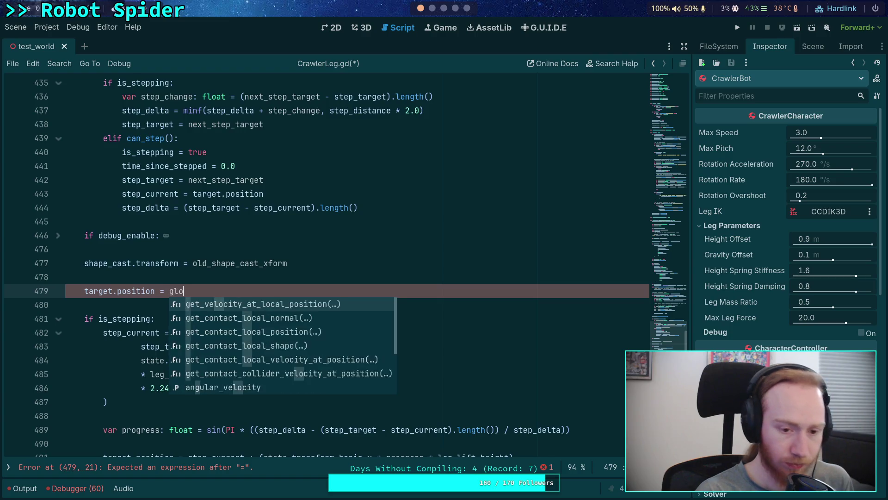
{"action": "key", "text": "Return"}
{"action": "type", "text": ".inv"}
{"action": "key", "text": "Return"}
Step: Multiply it by target_bone_position to complete the target.position assignment
{"action": "type", "text": "*"}
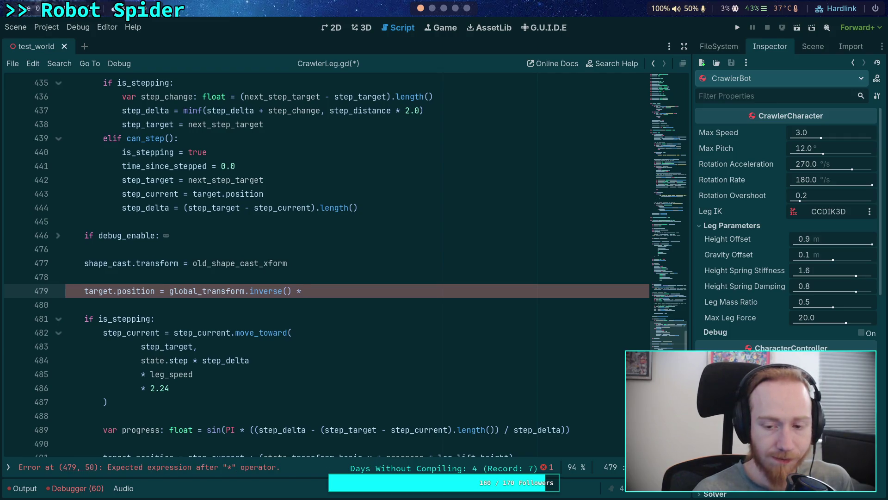
{"action": "type", "text": " end_"}
{"action": "key", "text": "Down"}
{"action": "key", "text": "Down"}
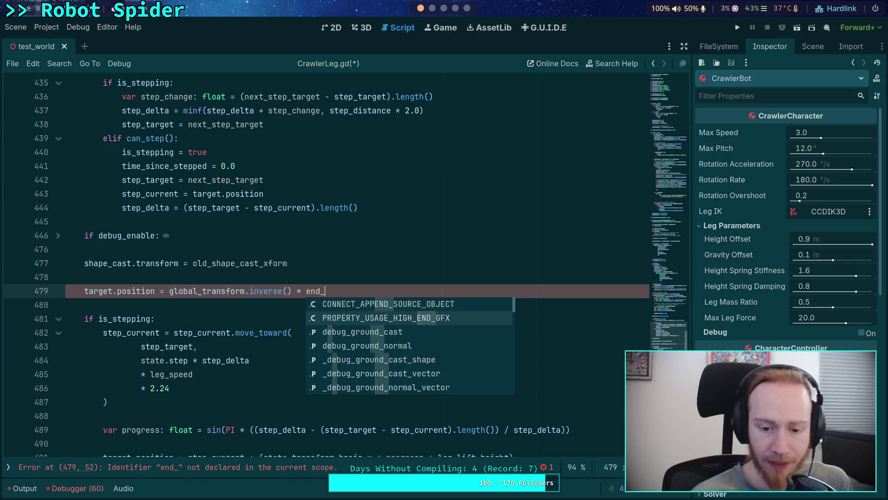
{"action": "type", "text": "bon"}
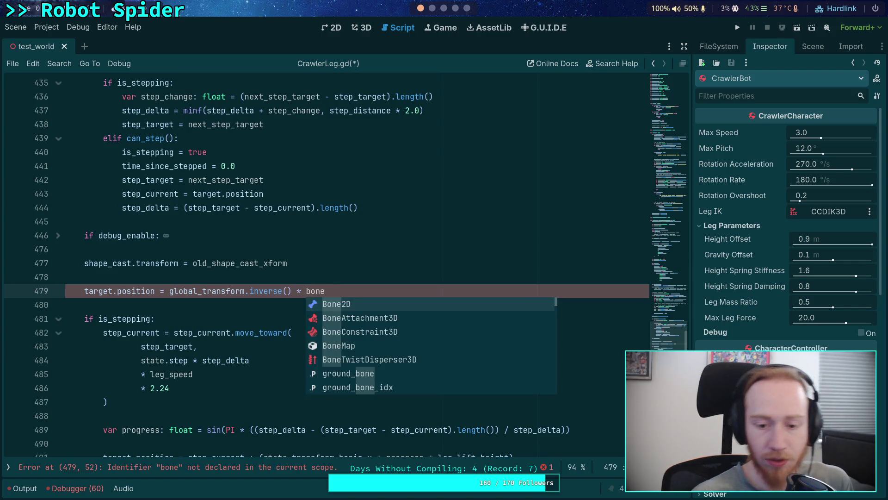
{"action": "key", "text": "Escape"}
{"action": "key", "text": "Down"}
{"action": "key", "text": "Down"}
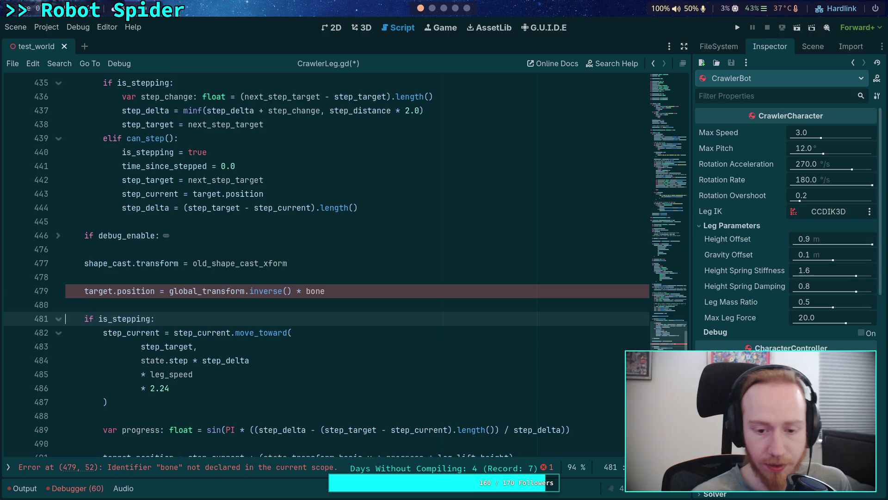
{"action": "key", "text": "Up"}
{"action": "key", "text": "Up"}
{"action": "type", "text": "_"}
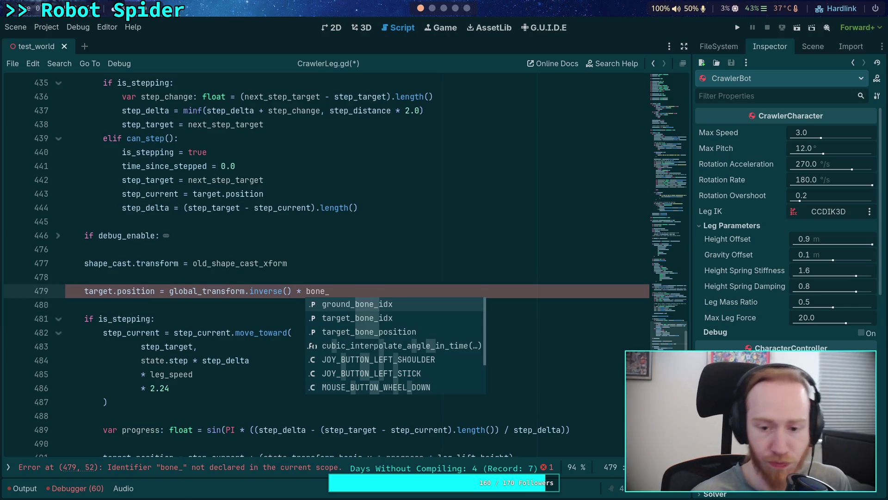
{"action": "key", "text": "Down"}
{"action": "key", "text": "Down"}
{"action": "key", "text": "Return"}
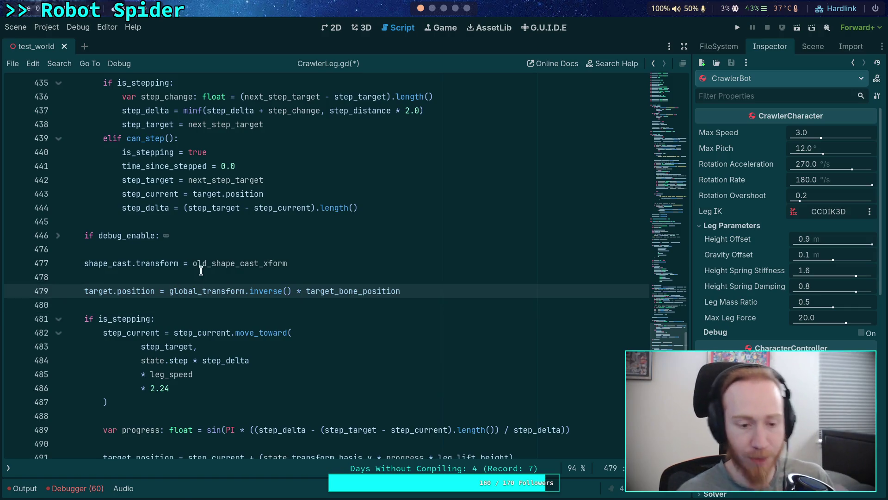
Step: Delete the comment and assignment making the target top-level in-game
{"action": "scroll", "coordinate": [220, 268], "scroll_direction": "up", "scroll_amount": 10}
{"action": "scroll", "coordinate": [220, 269], "scroll_direction": "up", "scroll_amount": 20}
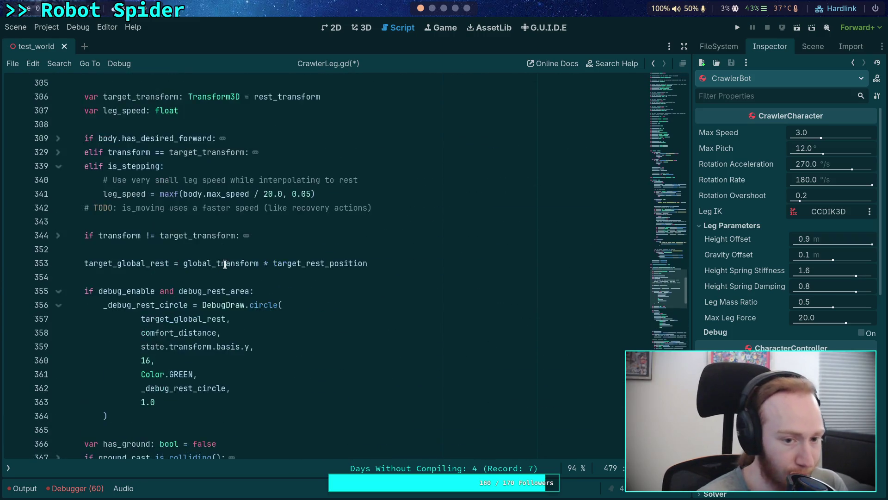
{"action": "scroll", "coordinate": [247, 276], "scroll_direction": "up", "scroll_amount": 20}
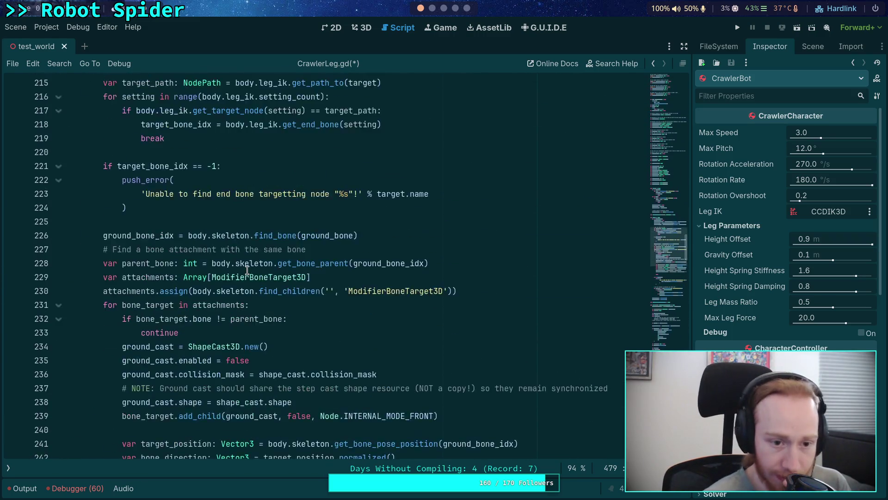
{"action": "left_click_drag", "start_coordinate": [317, 291], "coordinate": [323, 262]}
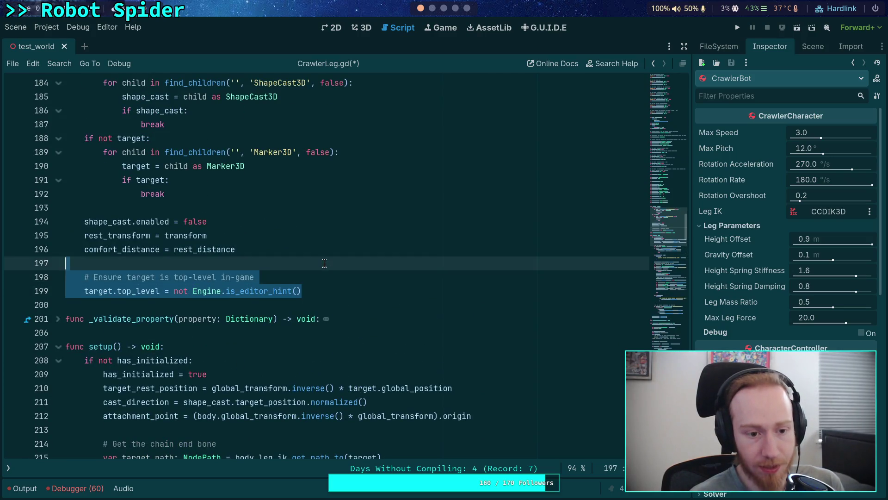
{"action": "key", "text": "BackSpace"}
{"action": "key", "text": "BackSpace"}
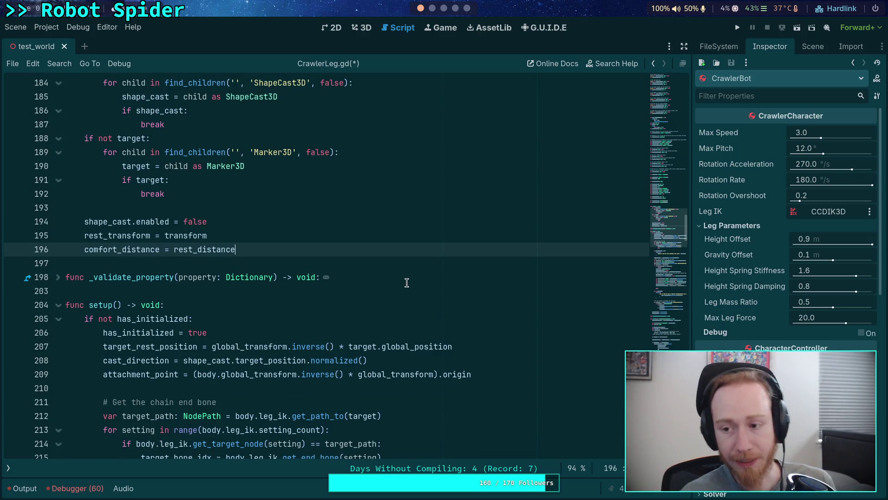
Step: Open big_crawler_bot and inspect the FL, FR, ML and MR target markers
{"action": "left_click", "coordinate": [813, 46]}
{"action": "left_click", "coordinate": [855, 339]}
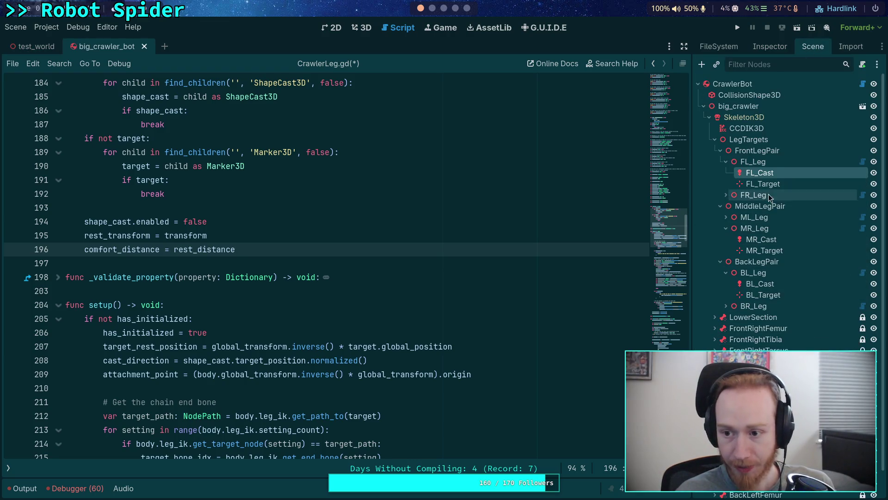
{"action": "left_click", "coordinate": [777, 47]}
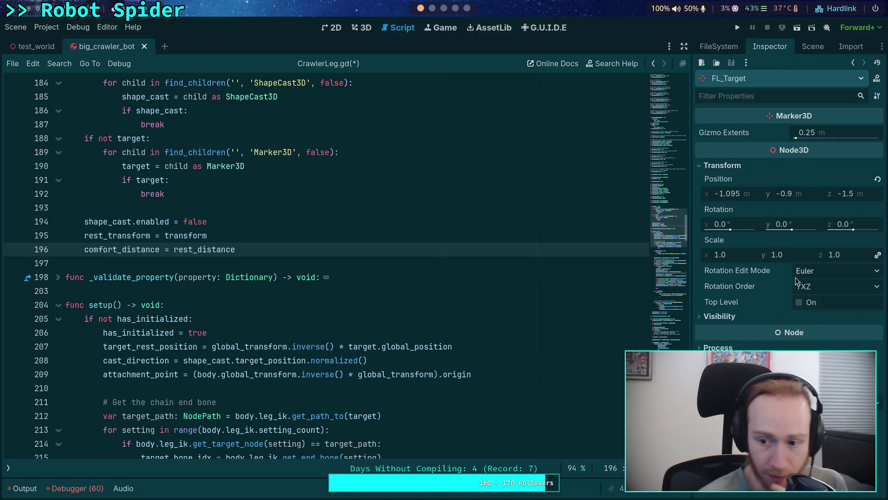
{"action": "left_click", "coordinate": [813, 46]}
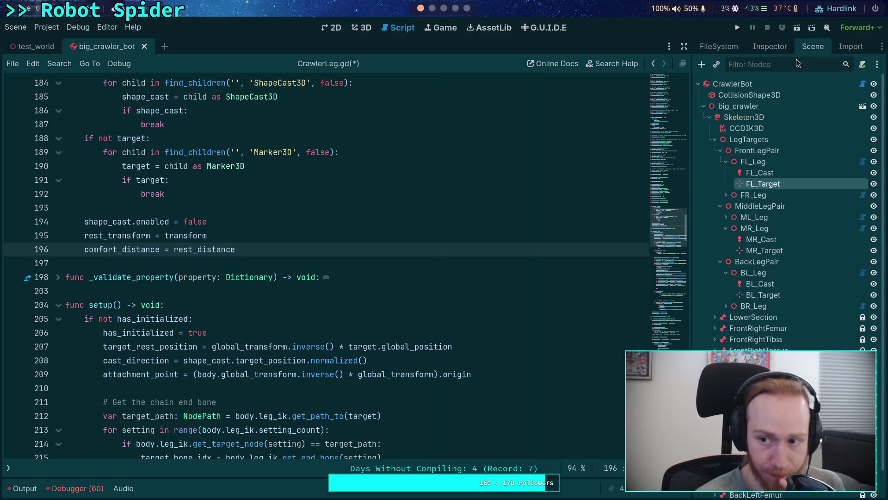
{"action": "left_click", "coordinate": [726, 195]}
{"action": "left_click", "coordinate": [763, 218]}
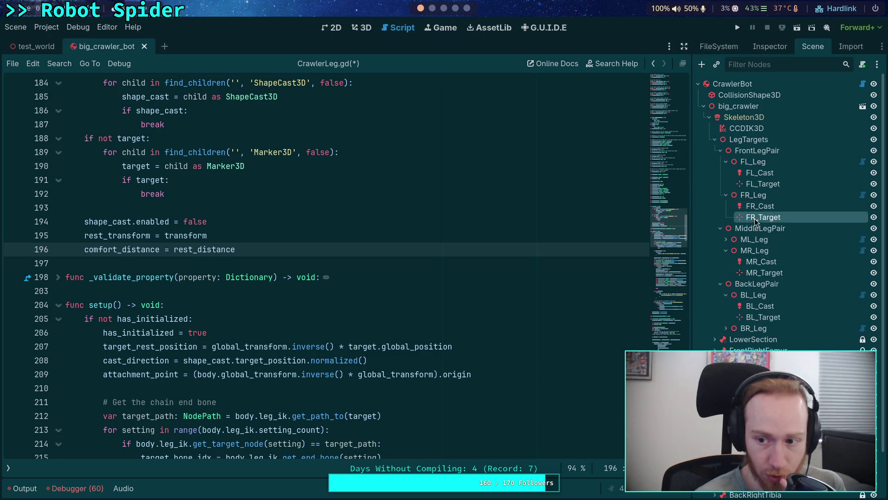
{"action": "left_click", "coordinate": [770, 46]}
{"action": "left_click", "coordinate": [806, 46]}
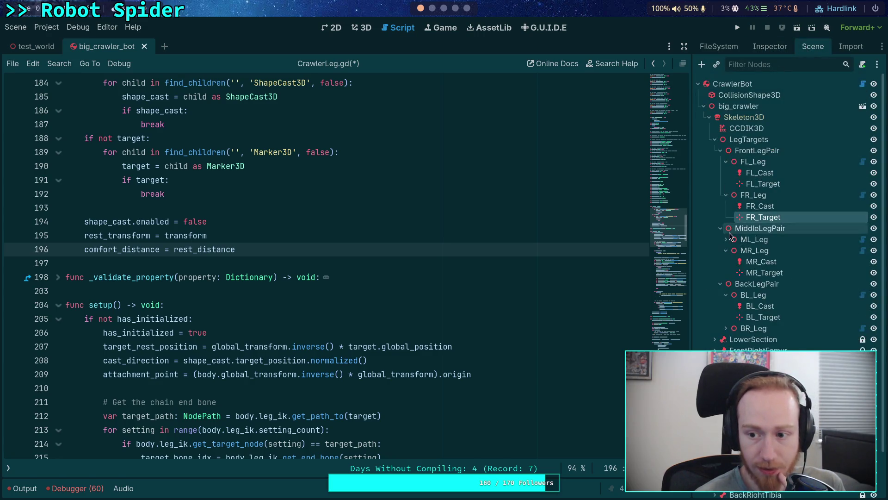
{"action": "left_click", "coordinate": [726, 239]}
{"action": "left_click", "coordinate": [764, 262]}
{"action": "left_click", "coordinate": [770, 47]}
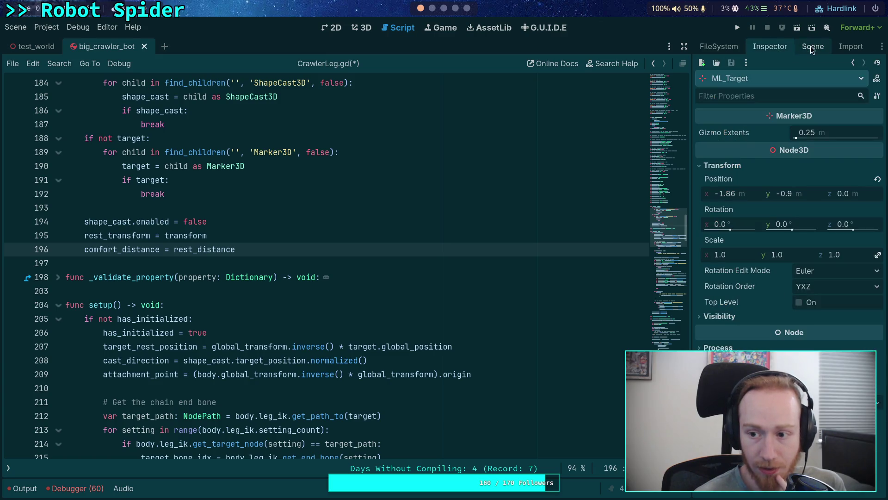
{"action": "left_click", "coordinate": [812, 46]}
{"action": "left_click", "coordinate": [726, 217]}
{"action": "left_click", "coordinate": [763, 238]}
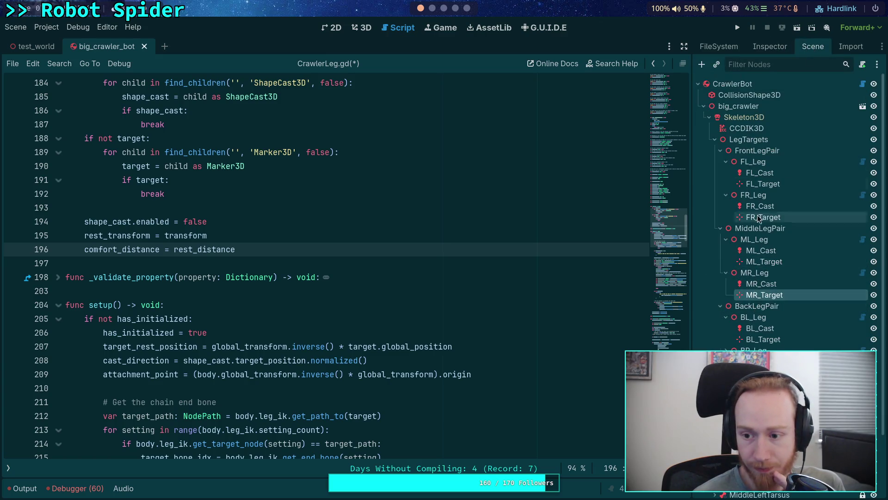
{"action": "left_click", "coordinate": [776, 48]}
{"action": "left_click", "coordinate": [809, 50]}
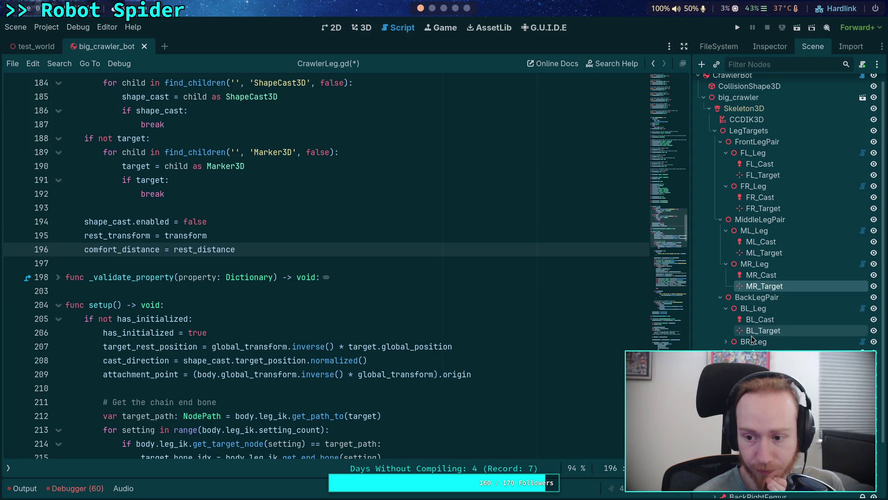
Step: Inspect the BL and BR target markers, comparing their transform positions
{"action": "left_click", "coordinate": [764, 330]}
{"action": "left_click", "coordinate": [770, 46]}
{"action": "left_click", "coordinate": [813, 46]}
{"action": "left_click", "coordinate": [726, 297]}
{"action": "left_click", "coordinate": [755, 323]}
{"action": "left_click", "coordinate": [770, 46]}
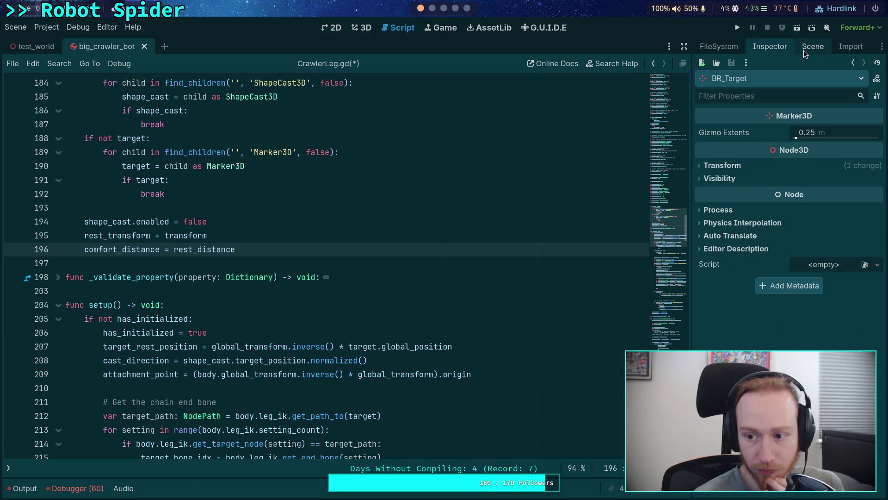
{"action": "left_click", "coordinate": [717, 166]}
{"action": "left_click", "coordinate": [813, 47]}
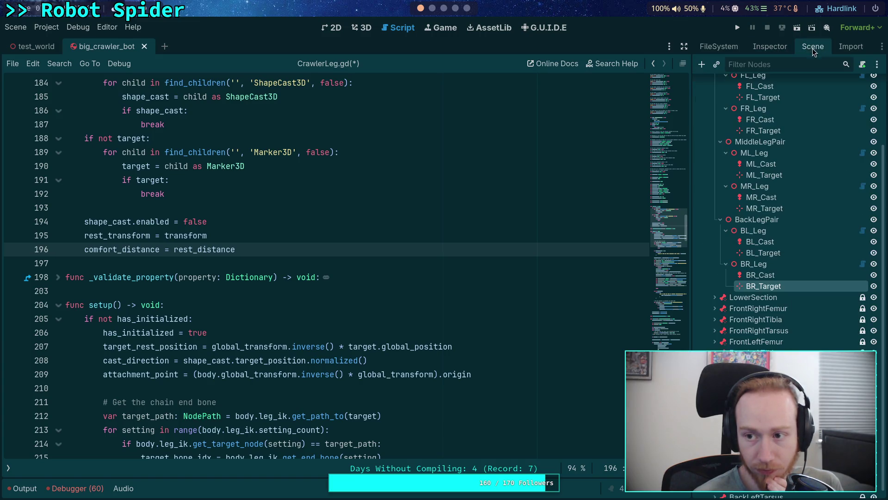
{"action": "left_click", "coordinate": [751, 253]}
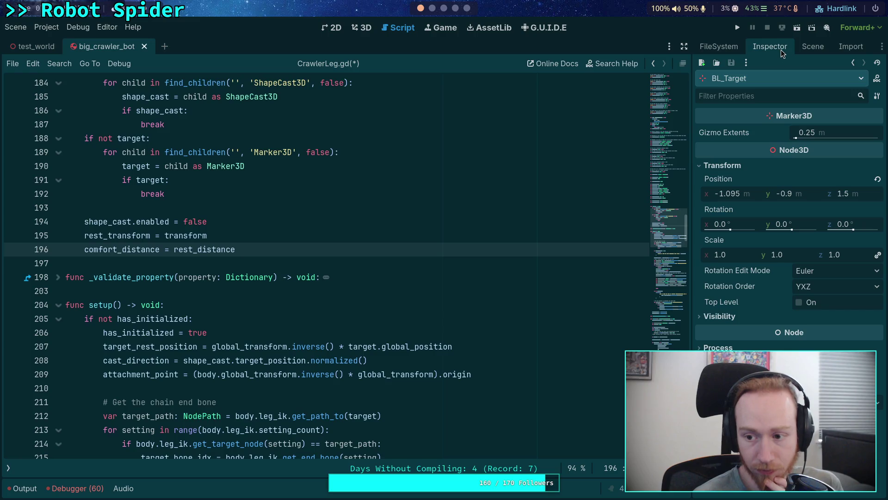
{"action": "left_click", "coordinate": [808, 47]}
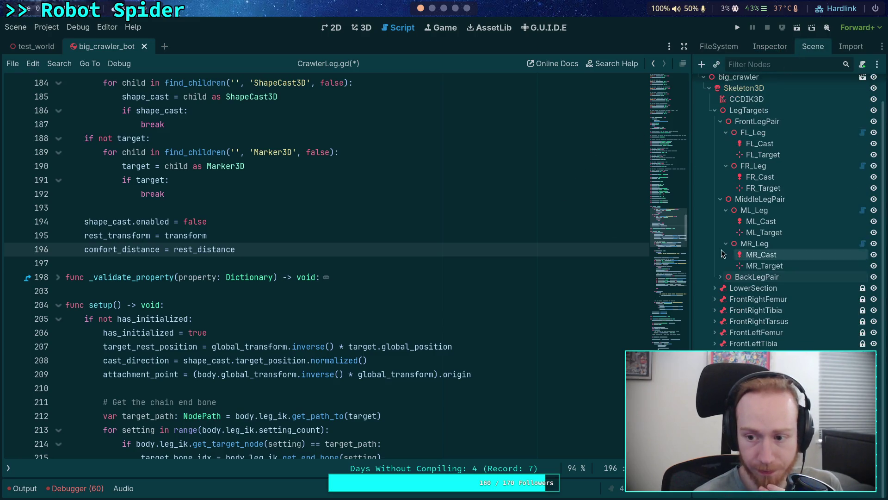
Step: Collapse the expanded leg nodes and close the big_crawler_bot scene
{"action": "left_click", "coordinate": [721, 199]}
{"action": "left_click", "coordinate": [726, 195]}
{"action": "left_click", "coordinate": [403, 224]}
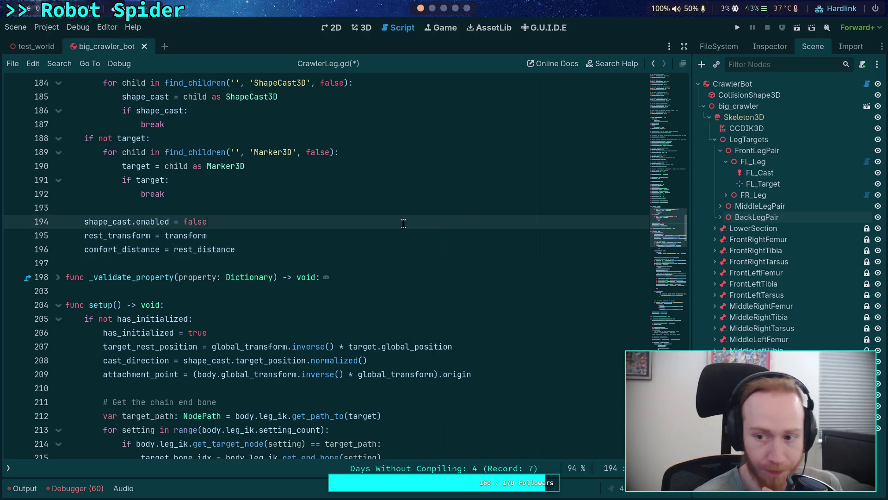
{"action": "left_click", "coordinate": [145, 46]}
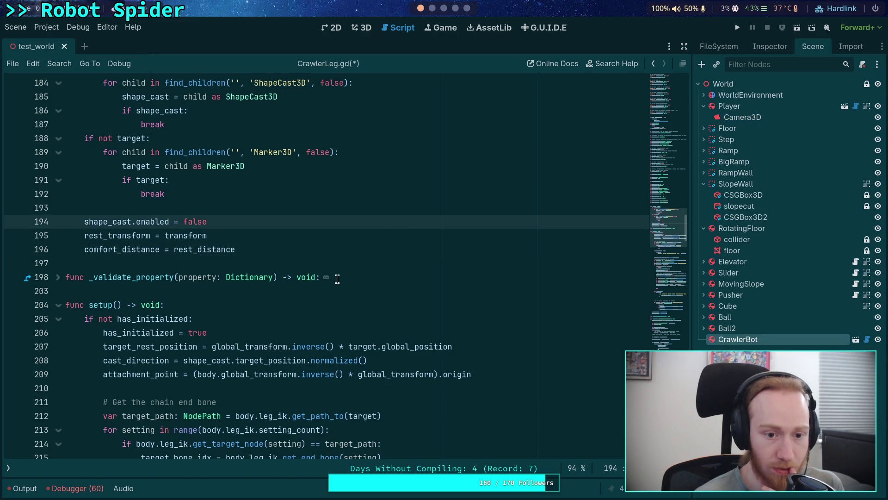
Step: Scroll down CrawlerLeg.gd to the ground checks, then request deleting the CrawlerBot node
{"action": "scroll", "coordinate": [312, 264], "scroll_direction": "down", "scroll_amount": 15}
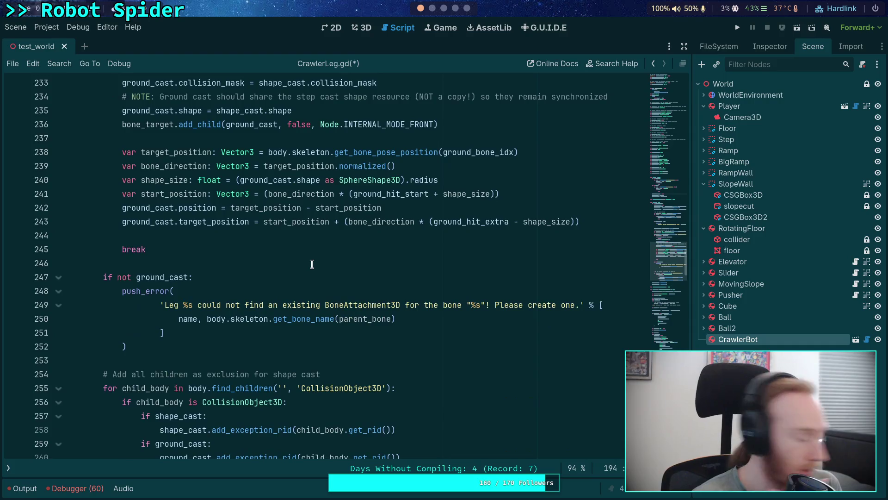
{"action": "scroll", "coordinate": [313, 263], "scroll_direction": "down", "scroll_amount": 5}
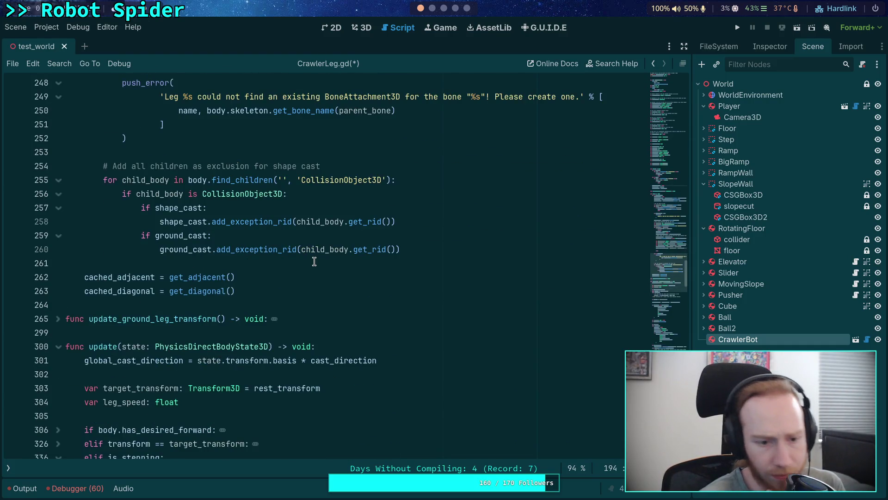
{"action": "scroll", "coordinate": [314, 262], "scroll_direction": "down", "scroll_amount": 8}
{"action": "scroll", "coordinate": [315, 262], "scroll_direction": "down", "scroll_amount": 3}
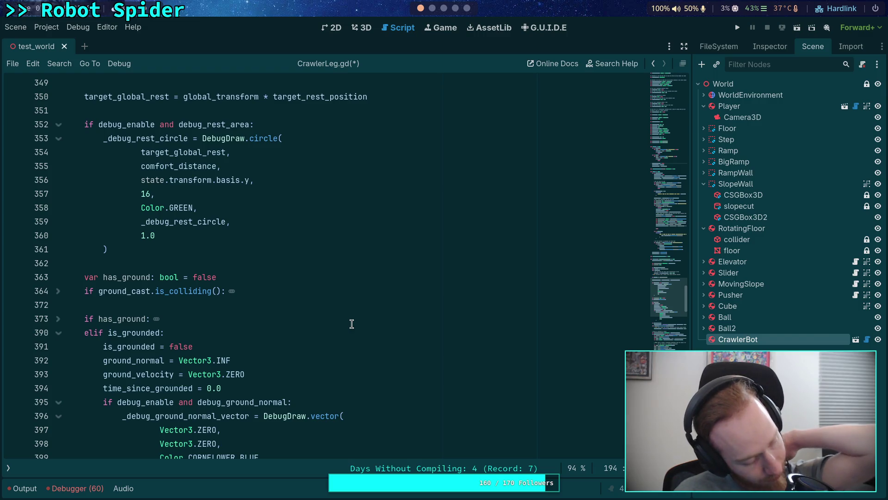
{"action": "key", "text": "Delete"}
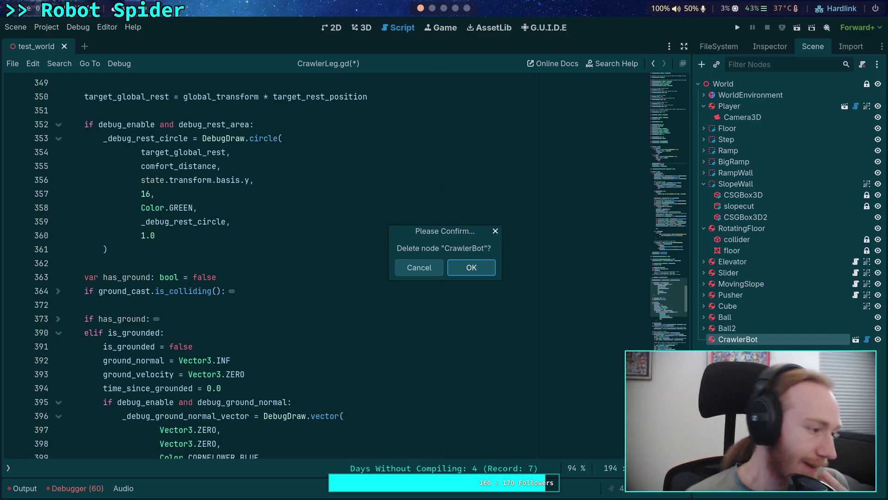
Step: Cancel deleting CrawlerBot and jump via the minimap to the exported step settings near line 34
{"action": "left_click", "coordinate": [412, 269]}
{"action": "left_click", "coordinate": [286, 277]}
{"action": "left_click", "coordinate": [228, 285]}
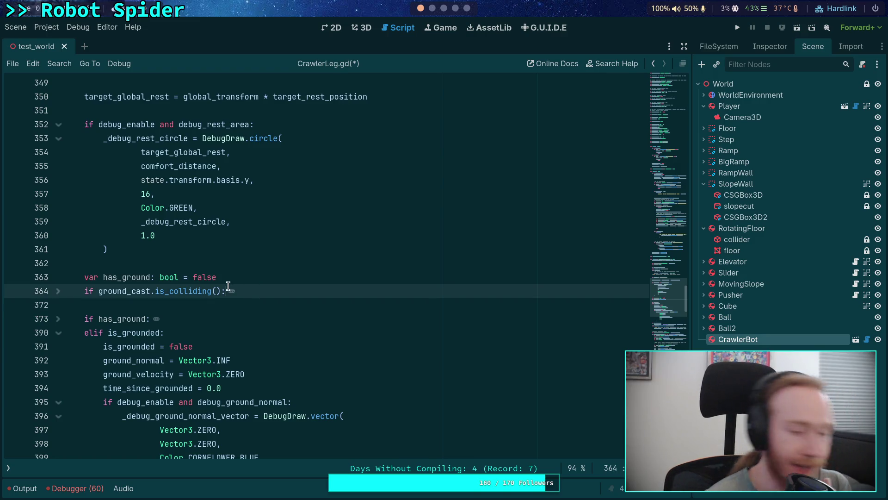
{"action": "left_click", "coordinate": [214, 306]}
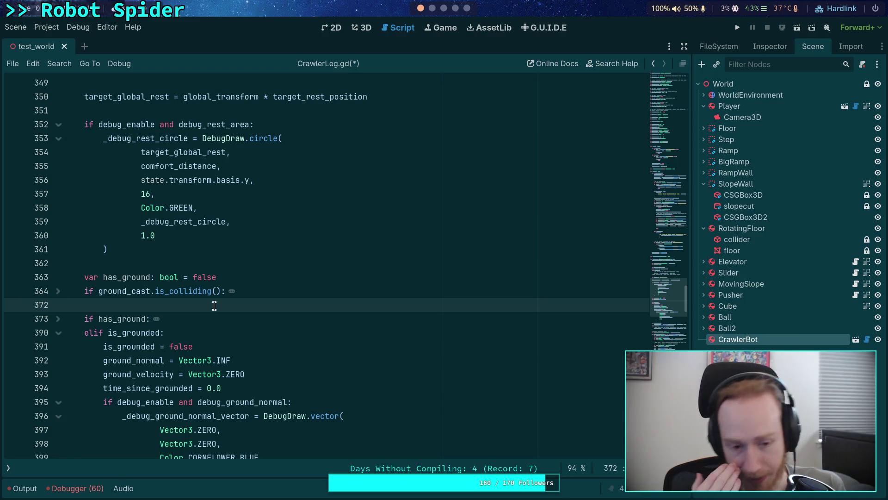
{"action": "mouse_move", "coordinate": [644, 305]}
{"action": "left_mouse_down"}
{"action": "mouse_move", "coordinate": [645, 221]}
{"action": "mouse_move", "coordinate": [654, 252]}
{"action": "mouse_move", "coordinate": [648, 85]}
{"action": "mouse_move", "coordinate": [665, 72]}
{"action": "mouse_move", "coordinate": [659, 99]}
{"action": "left_mouse_up"}
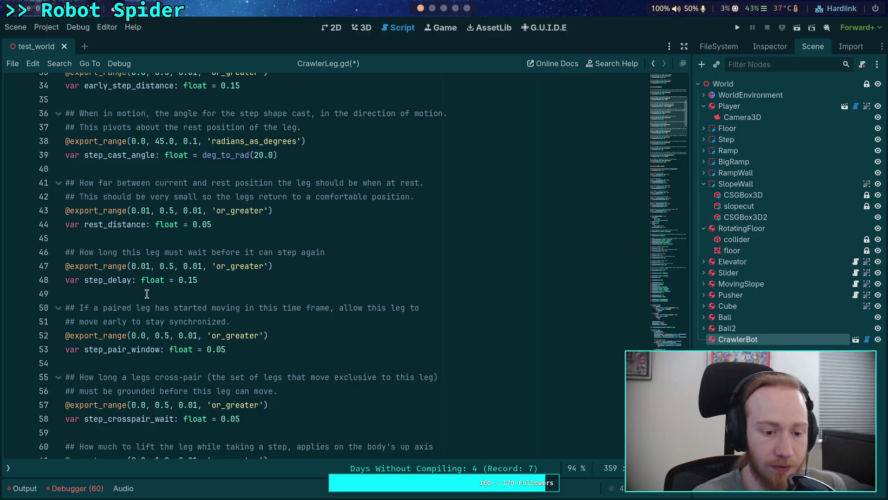
Step: Select leg_lift_height among the exported stepping variables
{"action": "scroll", "coordinate": [148, 289], "scroll_direction": "down", "scroll_amount": 4}
{"action": "scroll", "coordinate": [147, 290], "scroll_direction": "down", "scroll_amount": 2}
{"action": "double_click", "coordinate": [125, 225]}
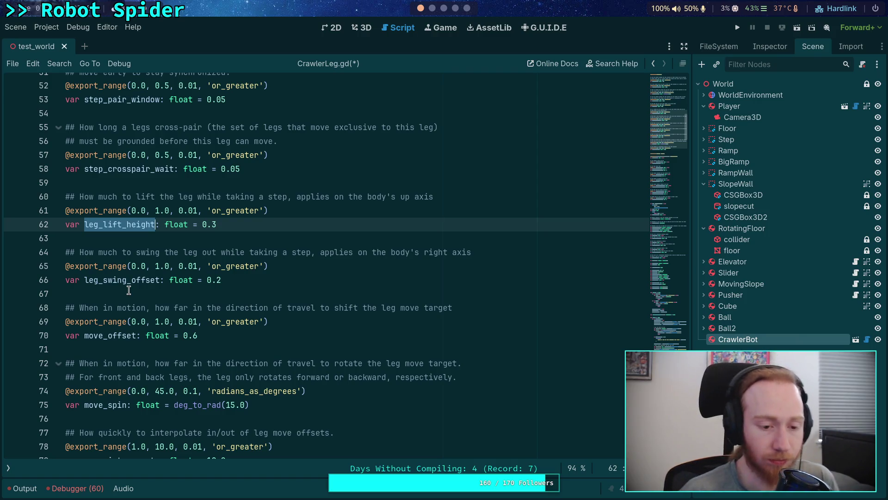
Step: Scroll to the step_target/step_current variables, then switch to the Krita leg diagram
{"action": "scroll", "coordinate": [472, 266], "scroll_direction": "down", "scroll_amount": 5}
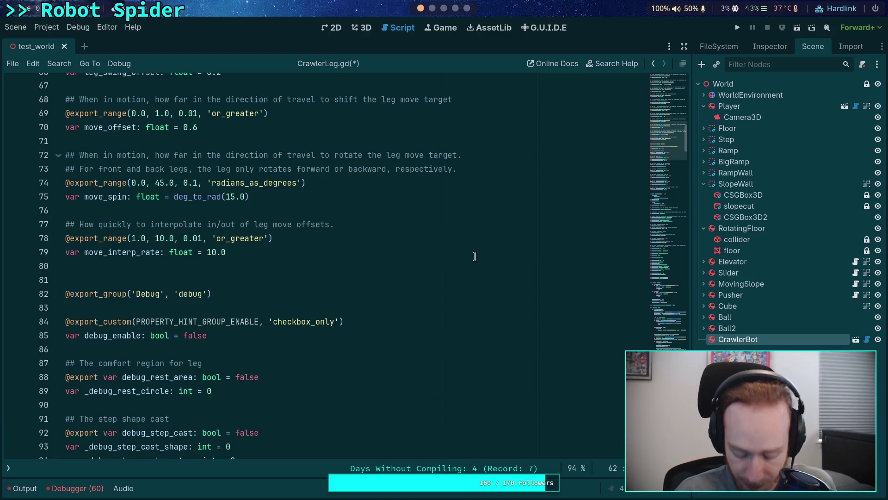
{"action": "scroll", "coordinate": [475, 256], "scroll_direction": "down", "scroll_amount": 17}
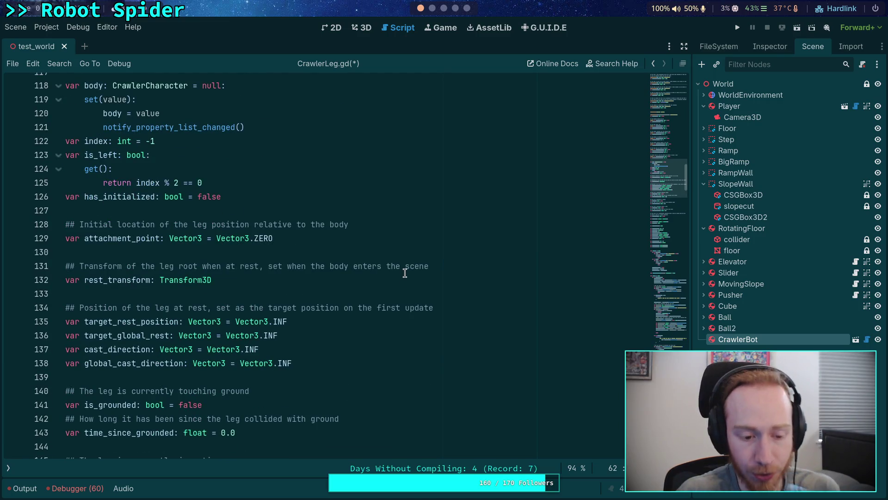
{"action": "scroll", "coordinate": [393, 287], "scroll_direction": "down", "scroll_amount": 4}
{"action": "scroll", "coordinate": [361, 301], "scroll_direction": "down", "scroll_amount": 2}
{"action": "left_click", "coordinate": [271, 232]}
{"action": "key", "text": "Up"}
{"action": "scroll", "coordinate": [301, 238], "scroll_direction": "down", "scroll_amount": 4}
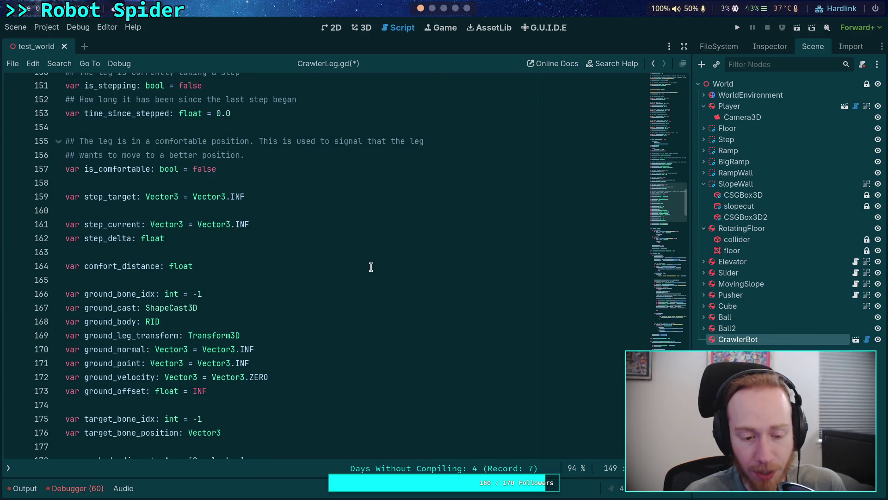
{"action": "key", "text": "super+5"}
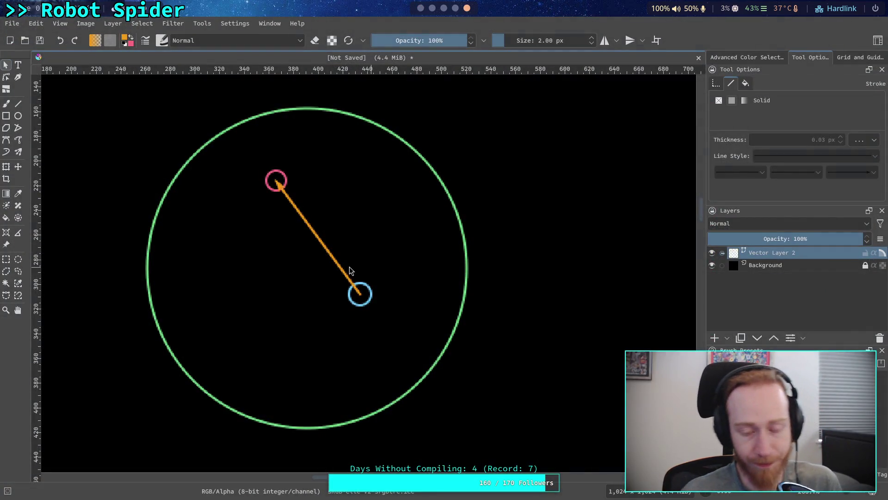
{"action": "left_click", "coordinate": [366, 290]}
{"action": "mouse_move", "coordinate": [366, 290]}
{"action": "left_mouse_down"}
{"action": "mouse_move", "coordinate": [359, 207]}
{"action": "mouse_move", "coordinate": [337, 182]}
{"action": "mouse_move", "coordinate": [369, 260]}
{"action": "mouse_move", "coordinate": [318, 183]}
{"action": "mouse_move", "coordinate": [357, 212]}
{"action": "mouse_move", "coordinate": [355, 248]}
{"action": "mouse_move", "coordinate": [369, 290]}
{"action": "left_mouse_up"}
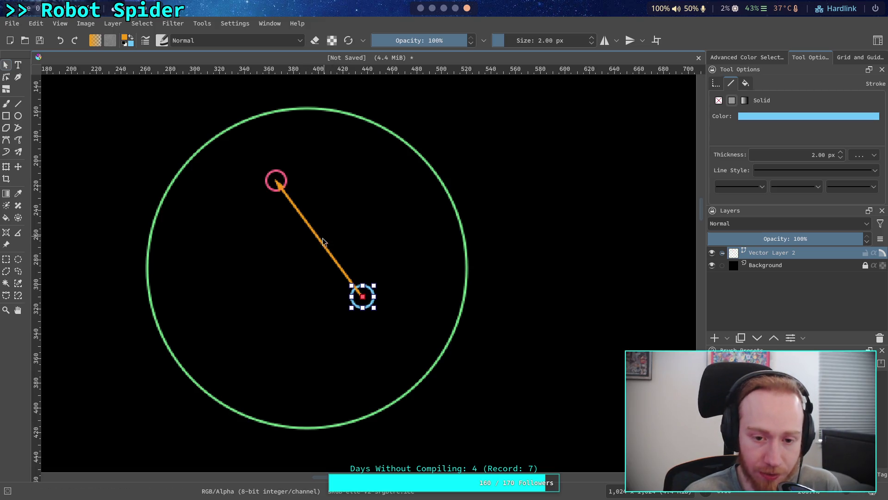
{"action": "mouse_move", "coordinate": [368, 291]}
{"action": "left_mouse_down"}
{"action": "mouse_move", "coordinate": [361, 238]}
{"action": "mouse_move", "coordinate": [309, 197]}
{"action": "mouse_move", "coordinate": [308, 185]}
{"action": "mouse_move", "coordinate": [370, 277]}
{"action": "mouse_move", "coordinate": [360, 226]}
{"action": "mouse_move", "coordinate": [285, 178]}
{"action": "mouse_move", "coordinate": [349, 193]}
{"action": "mouse_move", "coordinate": [370, 285]}
{"action": "mouse_move", "coordinate": [366, 218]}
{"action": "mouse_move", "coordinate": [283, 176]}
{"action": "mouse_move", "coordinate": [354, 201]}
{"action": "mouse_move", "coordinate": [371, 283]}
{"action": "mouse_move", "coordinate": [355, 209]}
{"action": "mouse_move", "coordinate": [291, 177]}
{"action": "mouse_move", "coordinate": [354, 201]}
{"action": "mouse_move", "coordinate": [367, 277]}
{"action": "mouse_move", "coordinate": [350, 193]}
{"action": "mouse_move", "coordinate": [286, 178]}
{"action": "mouse_move", "coordinate": [362, 236]}
{"action": "mouse_move", "coordinate": [367, 274]}
{"action": "mouse_move", "coordinate": [289, 181]}
{"action": "left_mouse_up"}
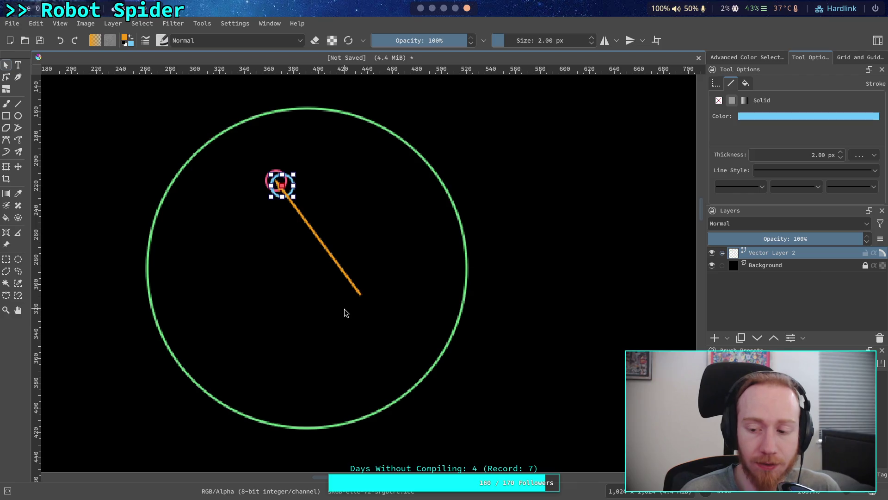
Step: Drag the blue circle off the orange line, out to near the green circle's right edge
{"action": "left_click_drag", "start_coordinate": [295, 184], "coordinate": [444, 243]}
Step: Drag the pink circle to the left side inside the green circle, then select the orange line
{"action": "left_click", "coordinate": [275, 181]}
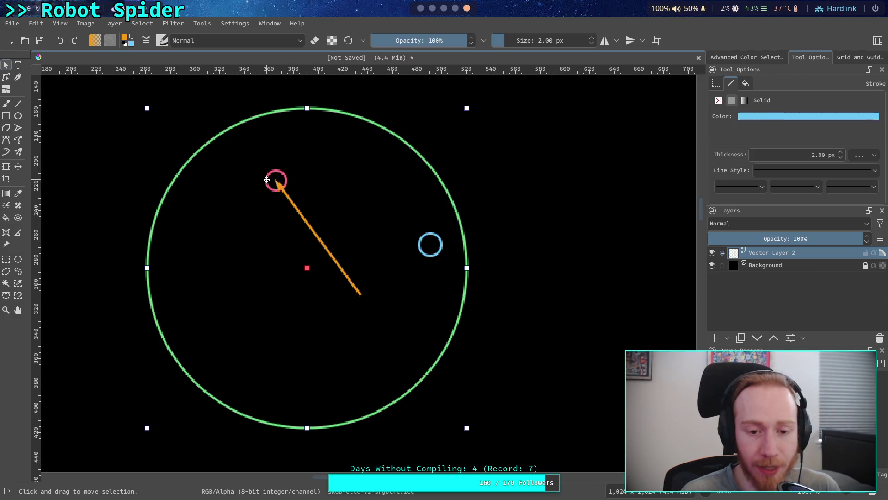
{"action": "left_click", "coordinate": [602, 213]}
{"action": "left_click", "coordinate": [275, 181]}
{"action": "mouse_move", "coordinate": [275, 180]}
{"action": "left_mouse_down"}
{"action": "mouse_move", "coordinate": [168, 280]}
{"action": "mouse_move", "coordinate": [197, 228]}
{"action": "left_mouse_up"}
{"action": "left_click", "coordinate": [293, 204]}
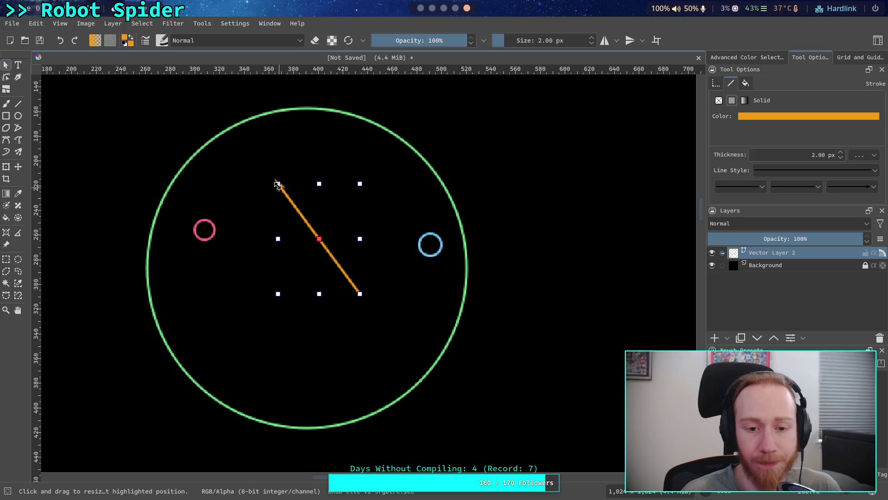
Step: Drag the orange line's endpoints out to the green circle's right and left edges
{"action": "double_click", "coordinate": [360, 291]}
{"action": "mouse_move", "coordinate": [362, 292]}
{"action": "left_mouse_down"}
{"action": "mouse_move", "coordinate": [370, 303]}
{"action": "mouse_move", "coordinate": [482, 289]}
{"action": "mouse_move", "coordinate": [477, 276]}
{"action": "left_mouse_up"}
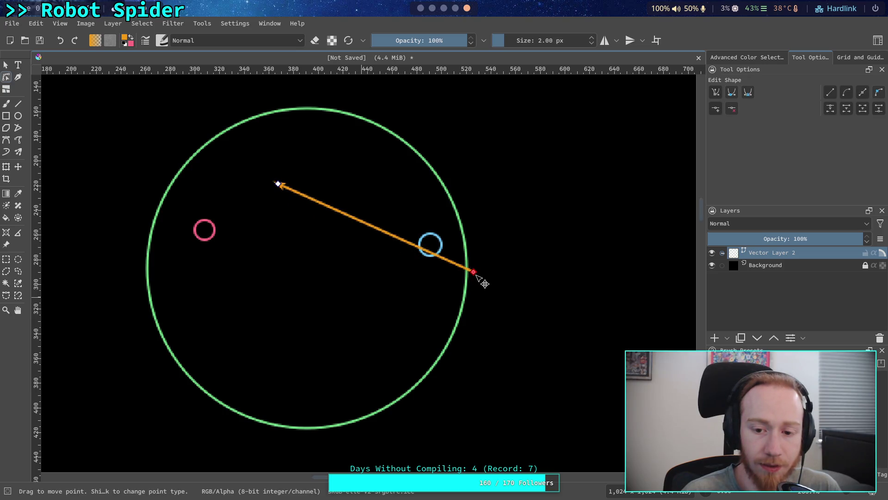
{"action": "left_click_drag", "start_coordinate": [278, 183], "coordinate": [154, 264]}
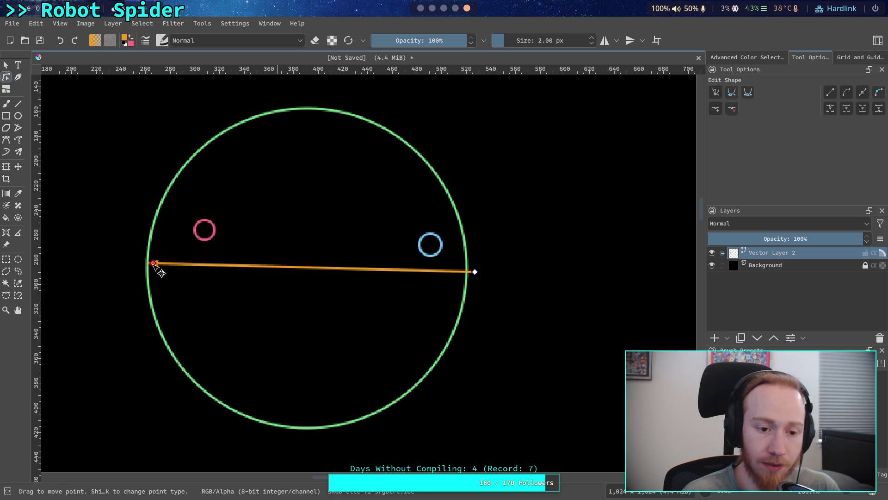
Step: Rest the blue circle on the orange line's right end and clear the selection
{"action": "left_click", "coordinate": [419, 251]}
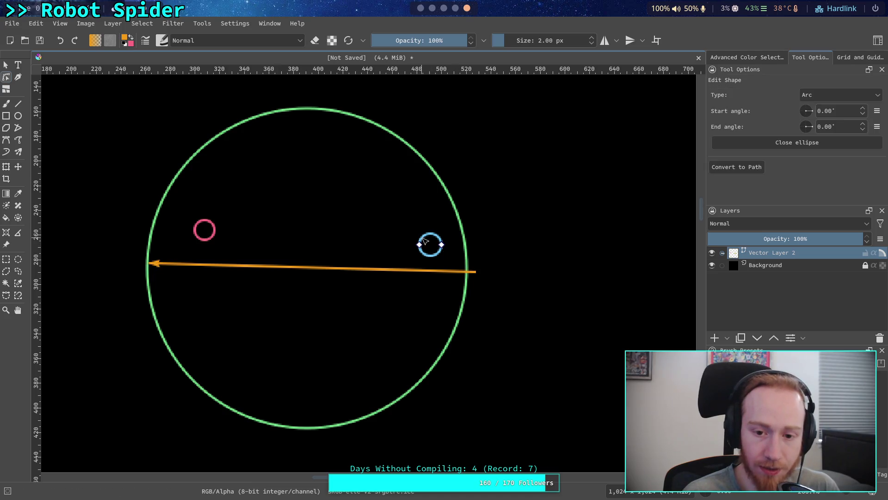
{"action": "left_click", "coordinate": [5, 65]}
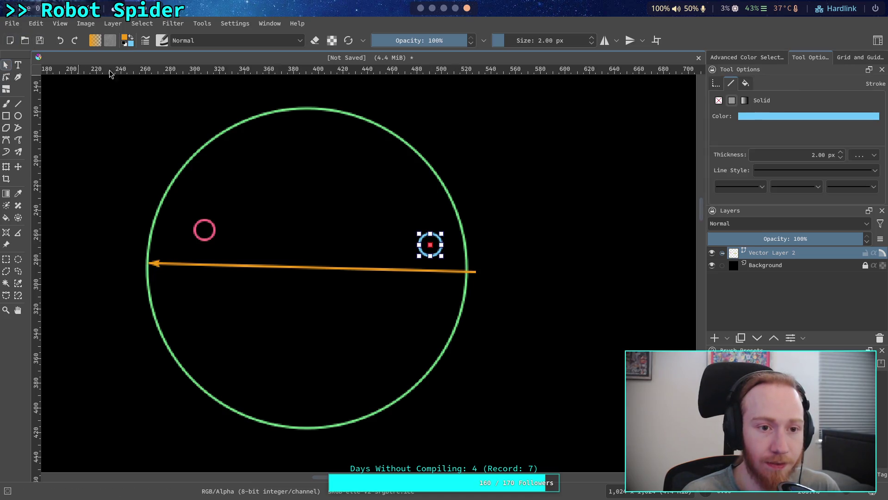
{"action": "left_click_drag", "start_coordinate": [426, 239], "coordinate": [445, 258]}
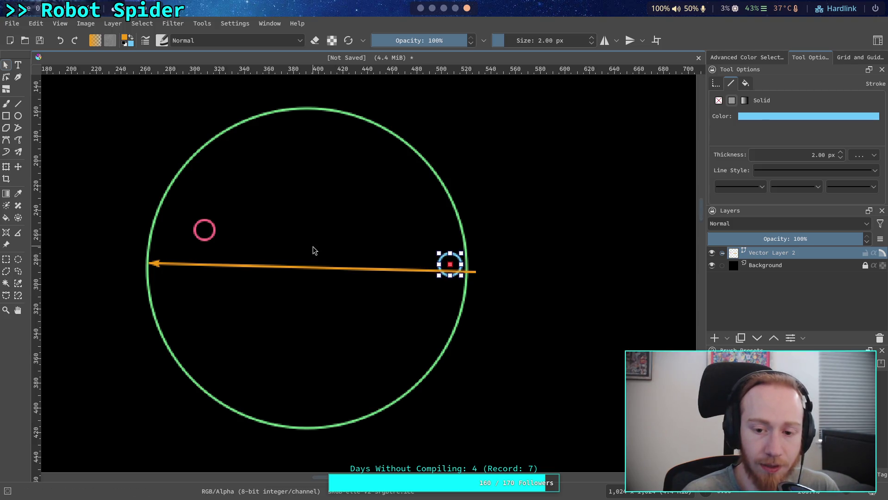
{"action": "left_click", "coordinate": [195, 230]}
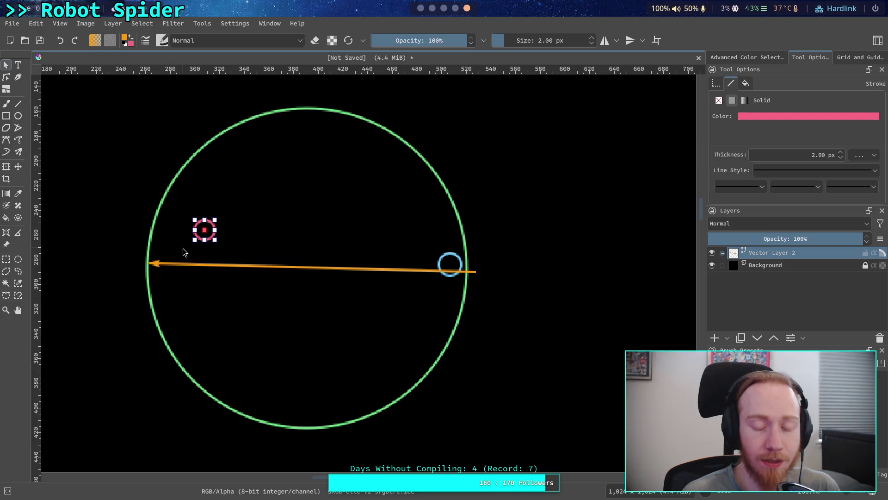
{"action": "left_click", "coordinate": [574, 260]}
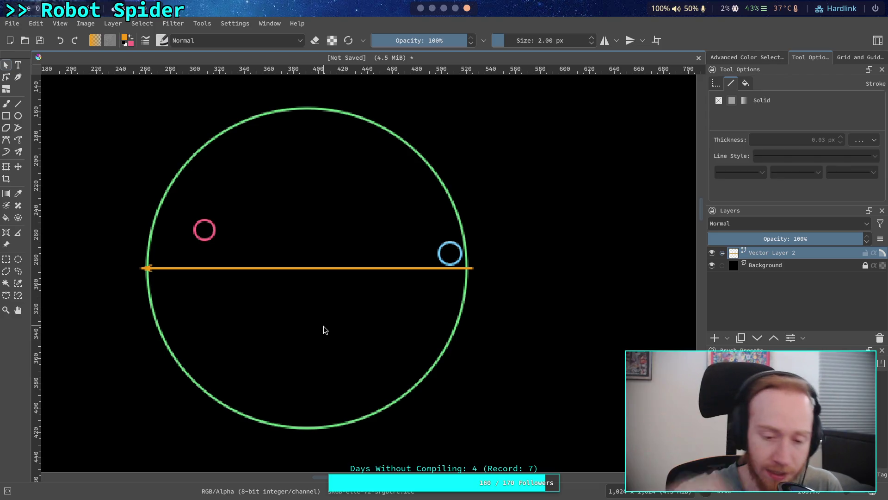
{"action": "mouse_move", "coordinate": [65, 369]}
{"action": "left_mouse_down"}
{"action": "mouse_move", "coordinate": [546, 491]}
{"action": "mouse_move", "coordinate": [561, 430]}
{"action": "mouse_move", "coordinate": [464, 373]}
{"action": "left_mouse_up"}
{"action": "scroll", "coordinate": [464, 373], "scroll_direction": "up", "scroll_amount": 1}
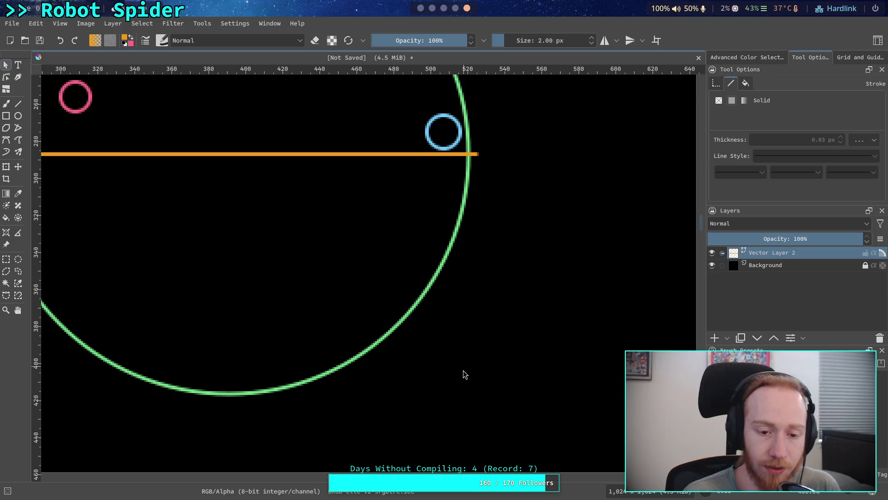
{"action": "scroll", "coordinate": [462, 370], "scroll_direction": "down", "scroll_amount": 1}
{"action": "scroll", "coordinate": [388, 310], "scroll_direction": "down", "scroll_amount": 1}
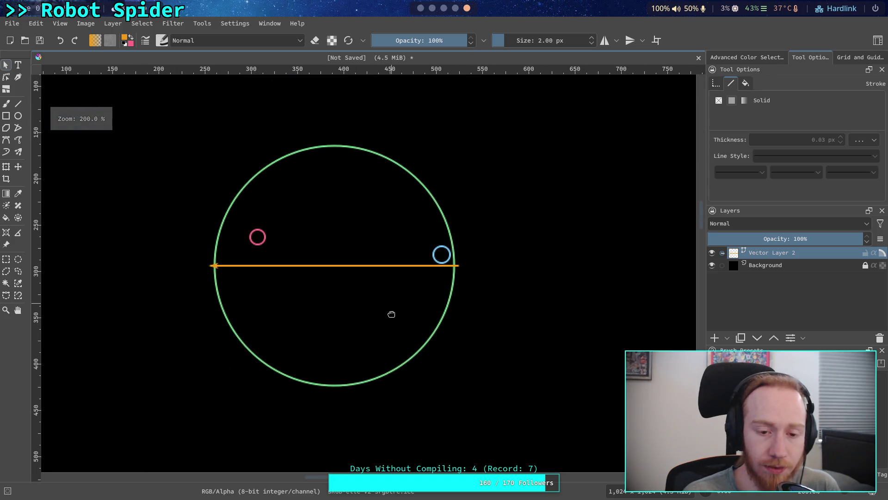
{"action": "left_click", "coordinate": [6, 116]}
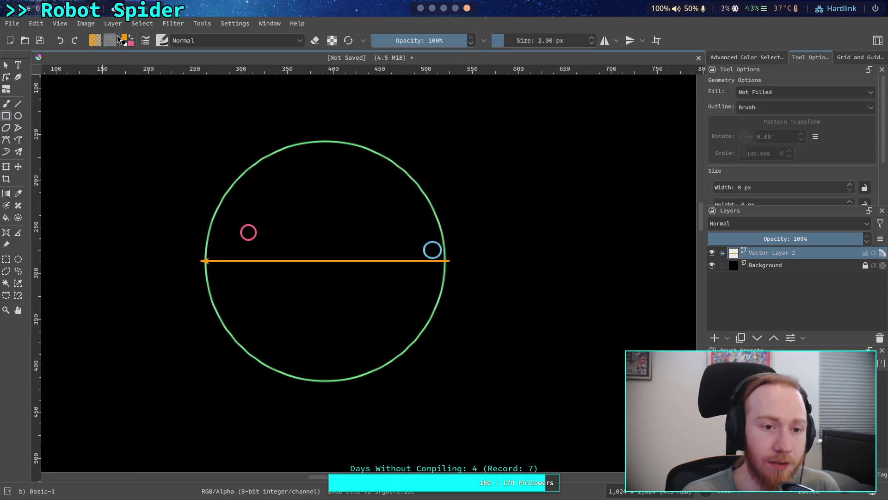
Step: Draw a wide Lineart Grey rectangle outline, 498 × 116 px, across the diagram's lower part
{"action": "left_click", "coordinate": [128, 40]}
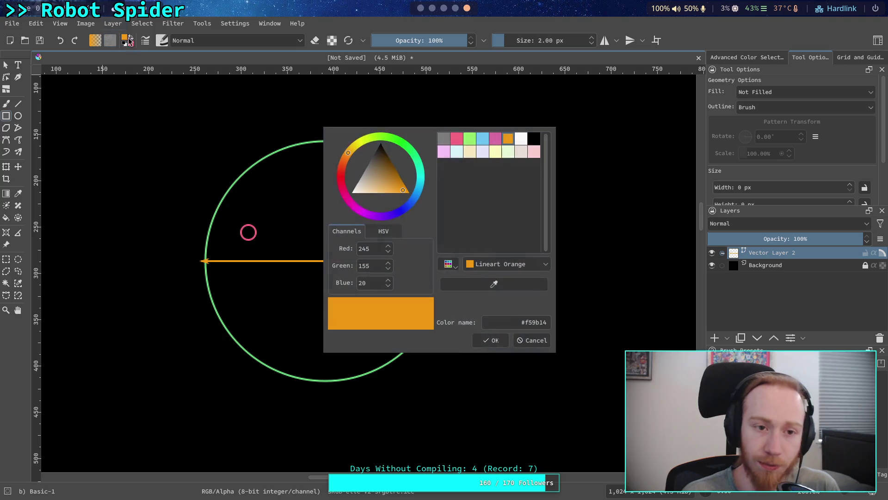
{"action": "left_click", "coordinate": [521, 138]}
{"action": "left_click", "coordinate": [443, 138]}
{"action": "left_click", "coordinate": [492, 341]}
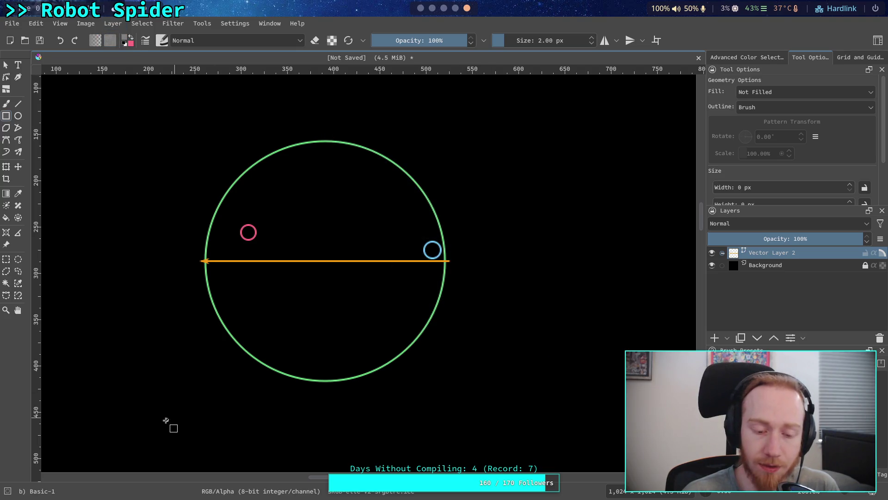
{"action": "mouse_move", "coordinate": [83, 338]}
{"action": "left_mouse_down"}
{"action": "mouse_move", "coordinate": [555, 426]}
{"action": "mouse_move", "coordinate": [546, 445]}
{"action": "left_mouse_up"}
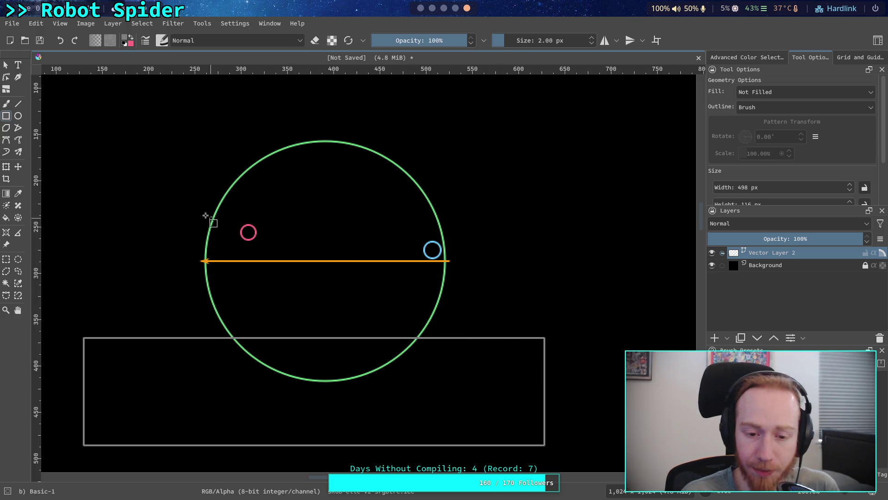
{"action": "left_click", "coordinate": [5, 64]}
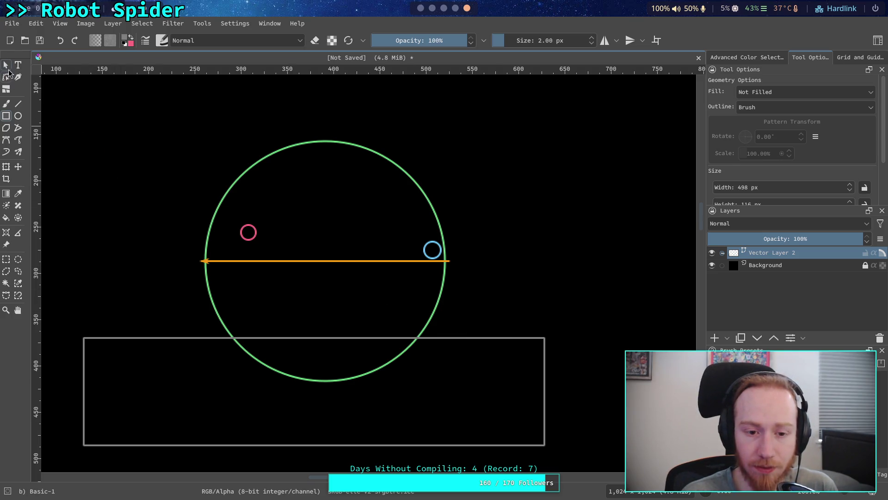
Step: Nudge the green circle and its orange line slightly, then box-select the diagram's shapes
{"action": "scroll", "coordinate": [354, 275], "scroll_direction": "up", "scroll_amount": 2}
{"action": "scroll", "coordinate": [351, 269], "scroll_direction": "down", "scroll_amount": 2}
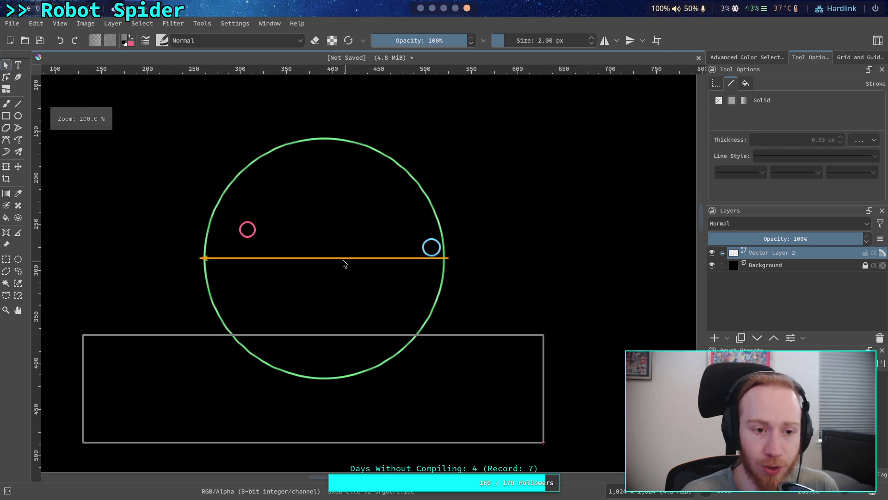
{"action": "left_click", "coordinate": [347, 272]}
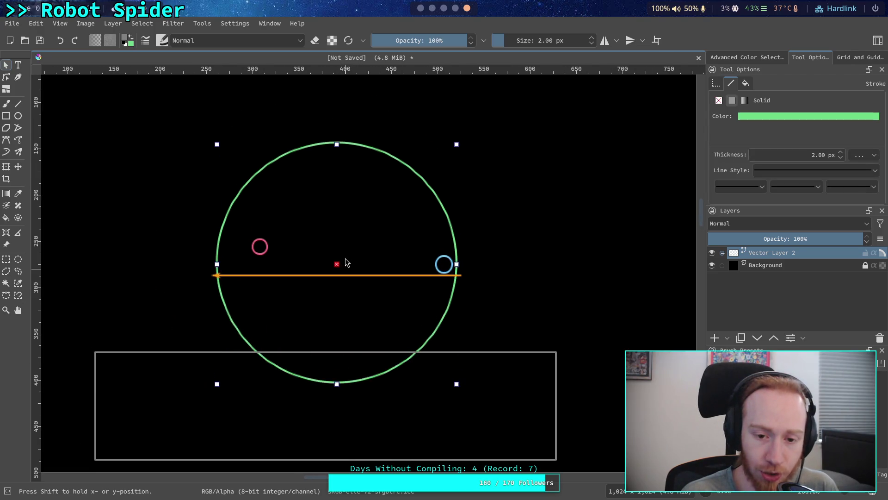
{"action": "mouse_move", "coordinate": [326, 294]}
{"action": "left_mouse_down"}
{"action": "mouse_move", "coordinate": [347, 252]}
{"action": "mouse_move", "coordinate": [336, 299]}
{"action": "left_mouse_up"}
{"action": "mouse_move", "coordinate": [198, 273]}
{"action": "left_mouse_down"}
{"action": "mouse_move", "coordinate": [189, 260]}
{"action": "mouse_move", "coordinate": [199, 135]}
{"action": "mouse_move", "coordinate": [160, 158]}
{"action": "mouse_move", "coordinate": [207, 135]}
{"action": "mouse_move", "coordinate": [143, 141]}
{"action": "mouse_move", "coordinate": [109, 335]}
{"action": "mouse_move", "coordinate": [284, 390]}
{"action": "mouse_move", "coordinate": [366, 399]}
{"action": "mouse_move", "coordinate": [107, 357]}
{"action": "left_mouse_up"}
{"action": "left_click_drag", "start_coordinate": [155, 318], "coordinate": [199, 124]}
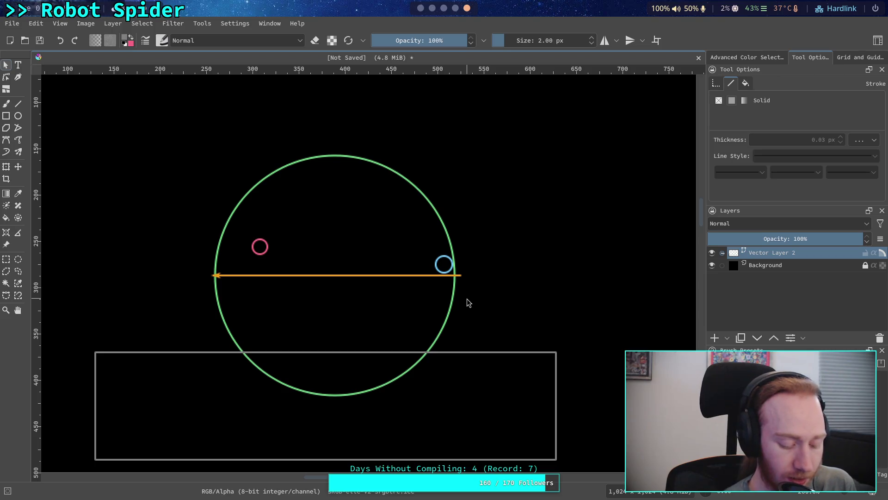
Step: Move the red marker onto the arrow's left end and shift the blue marker along the line
{"action": "left_click", "coordinate": [257, 245]}
{"action": "left_click_drag", "start_coordinate": [256, 244], "coordinate": [213, 272]}
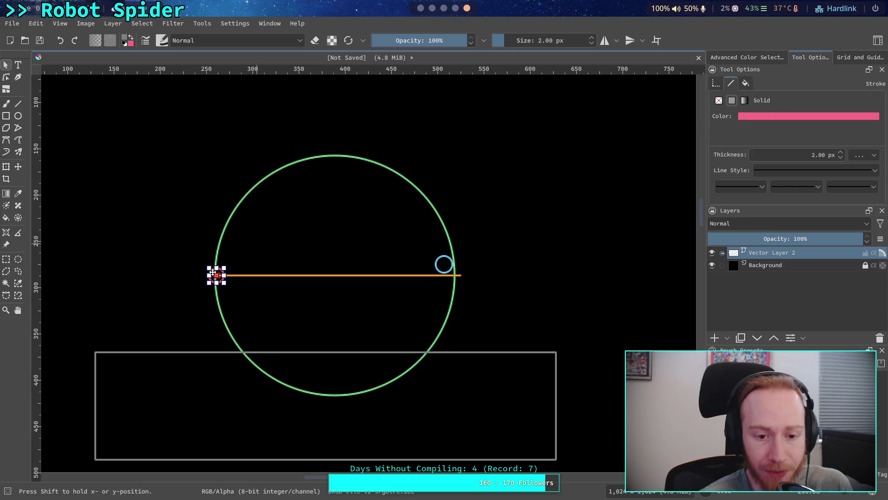
{"action": "left_click", "coordinate": [170, 244]}
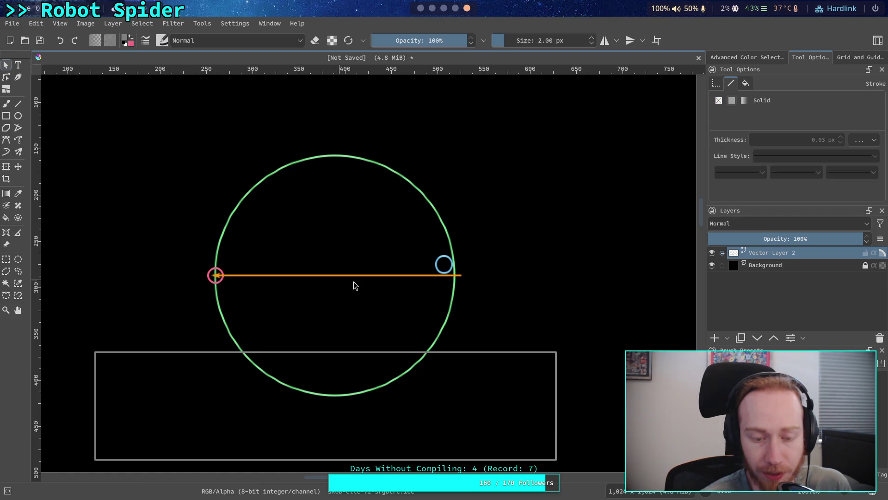
{"action": "left_click", "coordinate": [440, 260]}
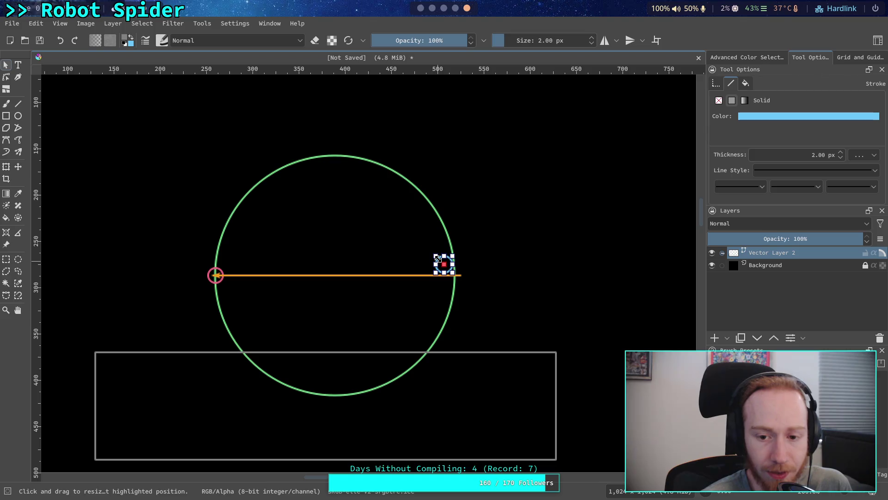
{"action": "mouse_move", "coordinate": [440, 261]}
{"action": "left_mouse_down"}
{"action": "mouse_move", "coordinate": [451, 269]}
{"action": "mouse_move", "coordinate": [352, 270]}
{"action": "mouse_move", "coordinate": [451, 271]}
{"action": "mouse_move", "coordinate": [209, 277]}
{"action": "mouse_move", "coordinate": [435, 272]}
{"action": "mouse_move", "coordinate": [347, 259]}
{"action": "mouse_move", "coordinate": [222, 274]}
{"action": "mouse_move", "coordinate": [412, 259]}
{"action": "mouse_move", "coordinate": [233, 272]}
{"action": "mouse_move", "coordinate": [455, 271]}
{"action": "left_mouse_up"}
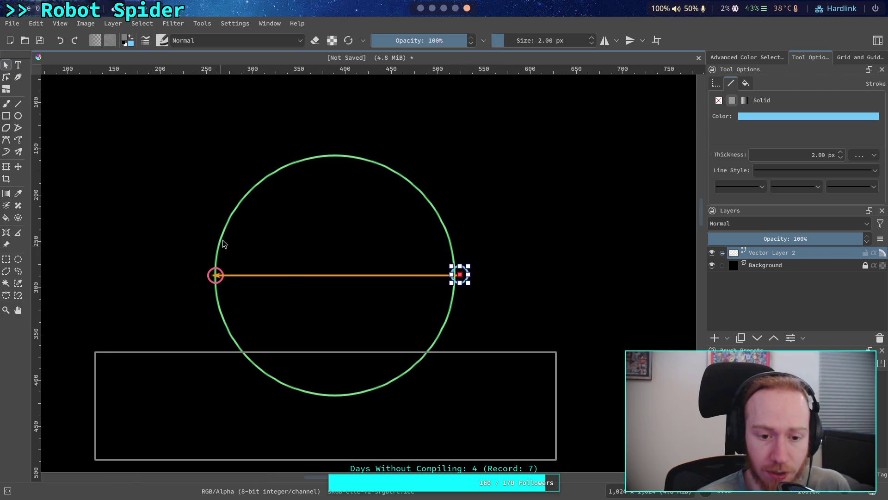
Step: Lift the pink marker off the line's left end and move the blue marker near the circle's centre
{"action": "left_click", "coordinate": [213, 273]}
{"action": "mouse_move", "coordinate": [213, 272]}
{"action": "left_mouse_down"}
{"action": "mouse_move", "coordinate": [230, 218]}
{"action": "mouse_move", "coordinate": [301, 215]}
{"action": "left_mouse_up"}
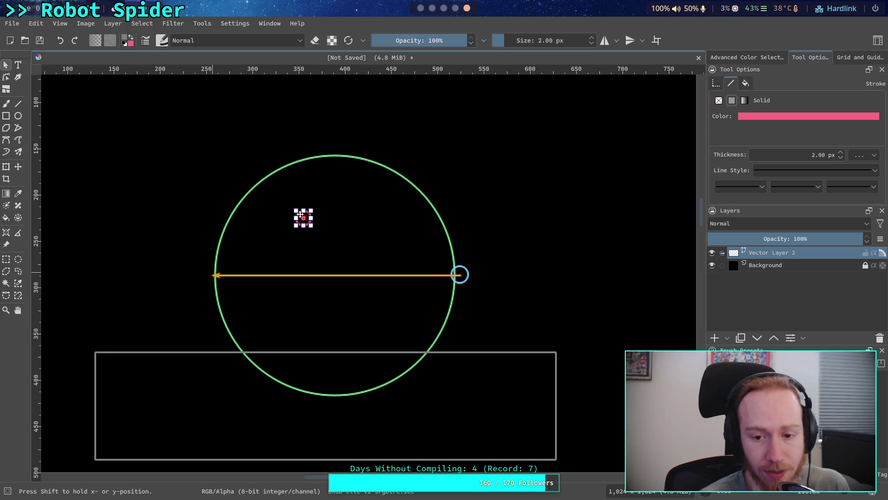
{"action": "left_click", "coordinate": [464, 273]}
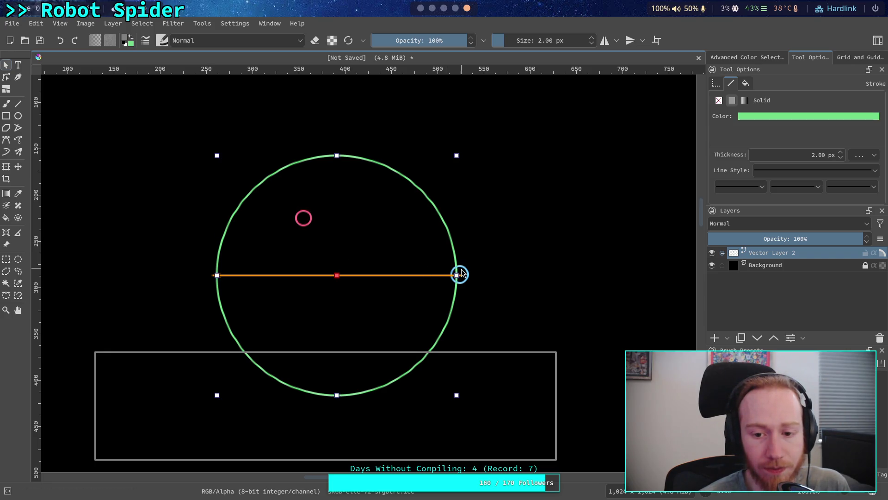
{"action": "left_click", "coordinate": [460, 273]}
{"action": "mouse_move", "coordinate": [460, 273]}
{"action": "left_mouse_down"}
{"action": "mouse_move", "coordinate": [367, 268]}
{"action": "mouse_move", "coordinate": [380, 270]}
{"action": "mouse_move", "coordinate": [368, 258]}
{"action": "left_mouse_up"}
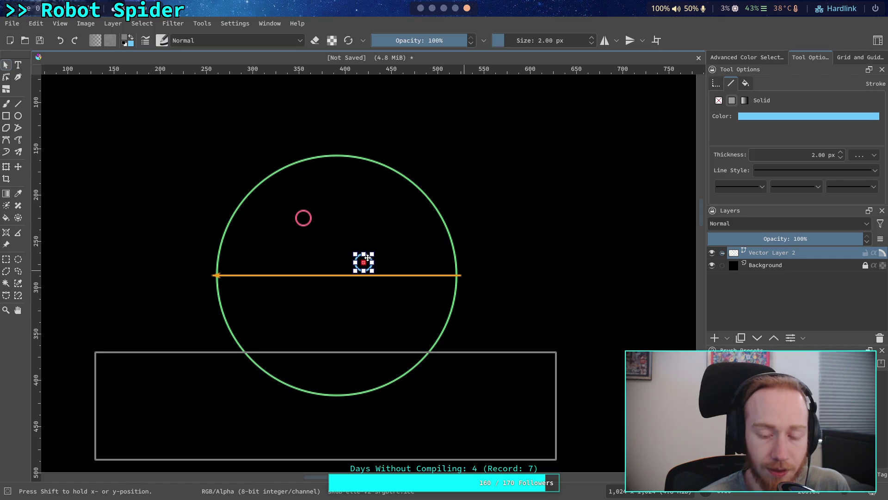
{"action": "left_click", "coordinate": [546, 272]}
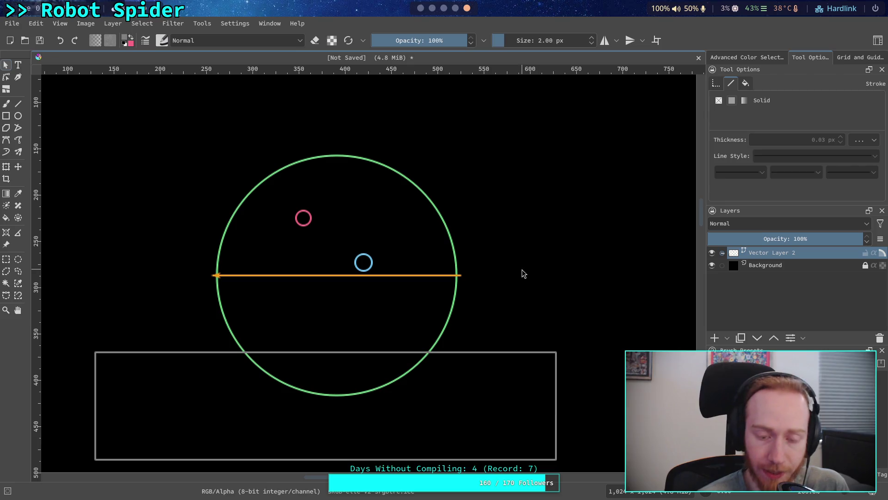
Step: Drag the orange line's left end onto the pink marker and its right end onto the blue marker
{"action": "left_click", "coordinate": [218, 276]}
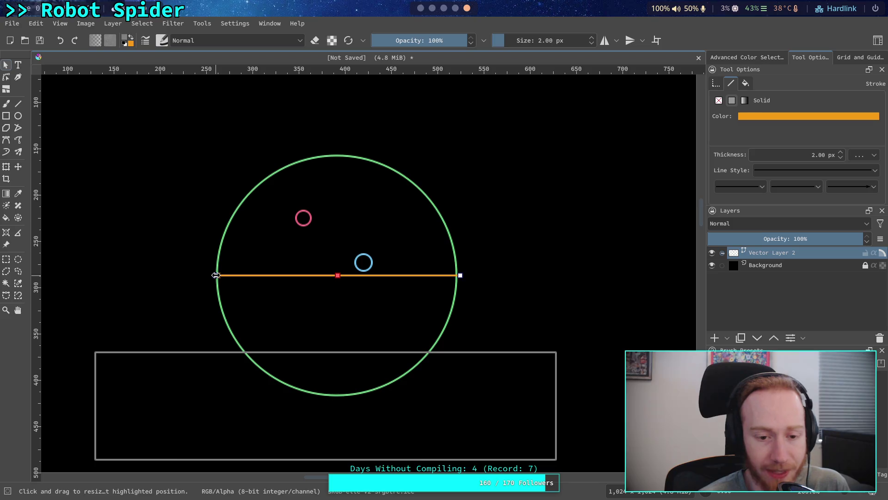
{"action": "left_click", "coordinate": [6, 77]}
{"action": "left_click", "coordinate": [216, 276]}
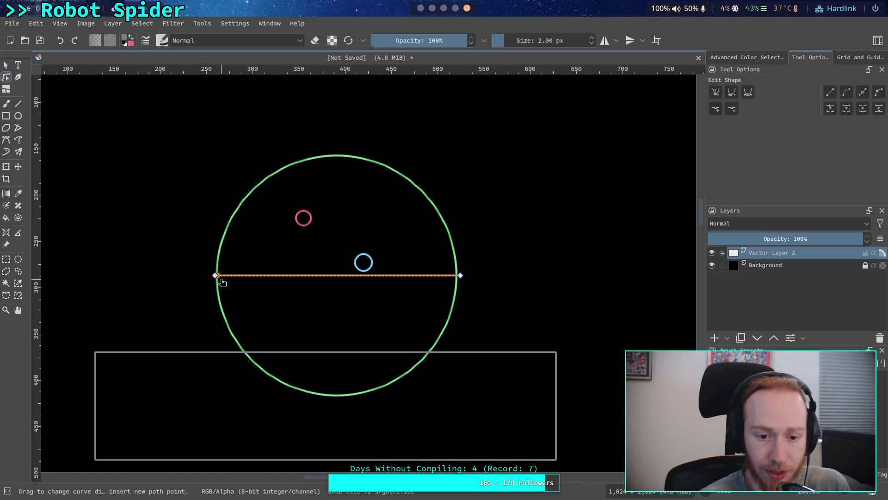
{"action": "left_click_drag", "start_coordinate": [218, 278], "coordinate": [307, 222]}
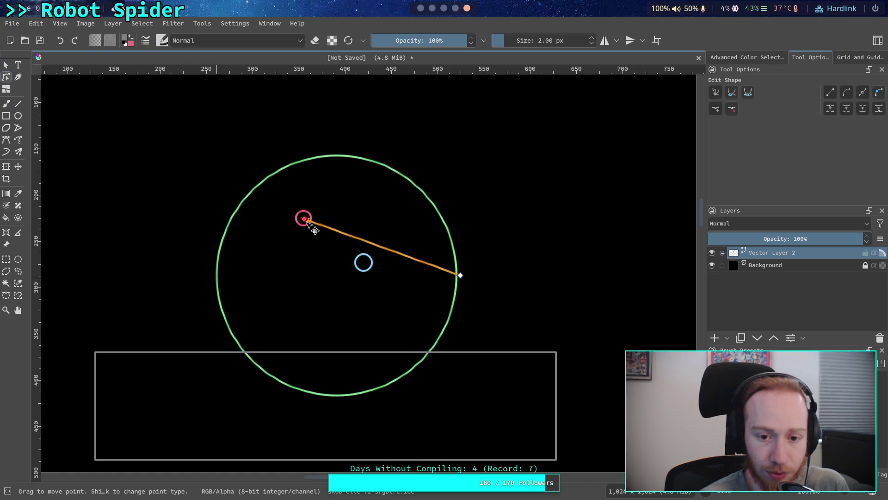
{"action": "left_click_drag", "start_coordinate": [462, 276], "coordinate": [366, 265]}
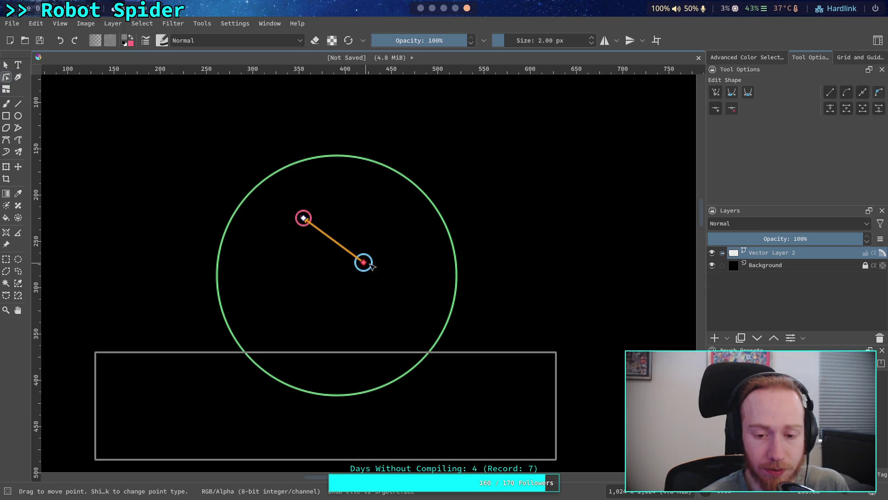
{"action": "left_click", "coordinate": [6, 65]}
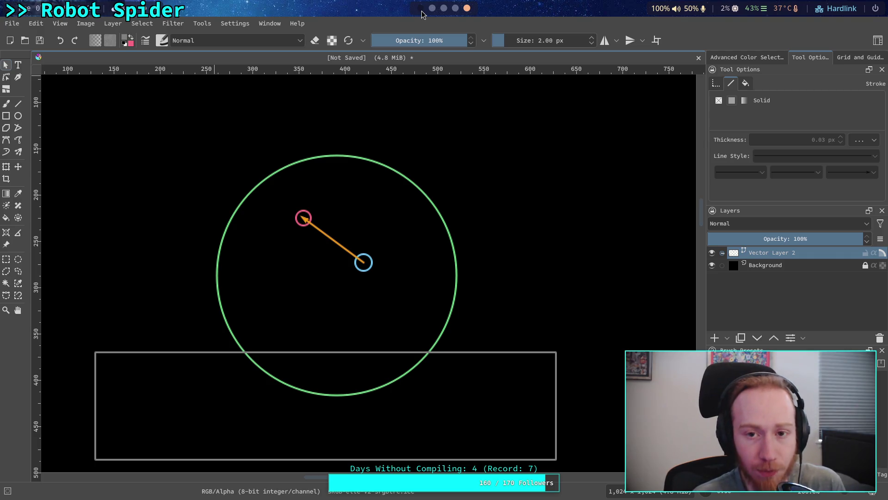
{"action": "left_click", "coordinate": [421, 9]}
Step: Scroll CrawlerLeg.gd back up to the variable declarations around line 159
{"action": "scroll", "coordinate": [249, 280], "scroll_direction": "down", "scroll_amount": 10}
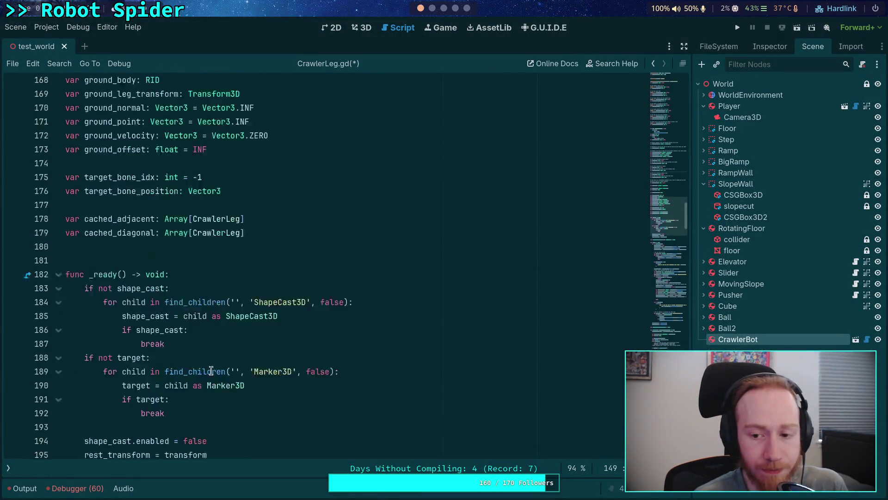
{"action": "scroll", "coordinate": [165, 304], "scroll_direction": "down", "scroll_amount": 3}
{"action": "scroll", "coordinate": [165, 304], "scroll_direction": "down", "scroll_amount": 8}
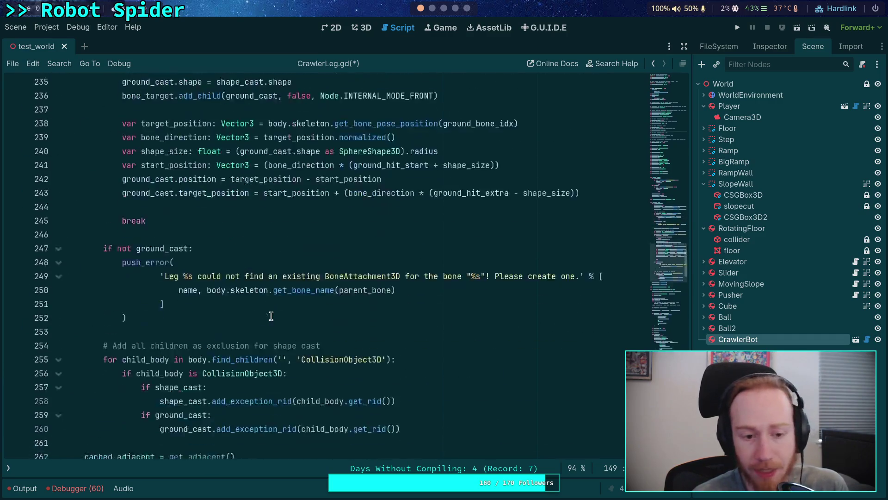
{"action": "left_click", "coordinate": [675, 238]}
{"action": "mouse_move", "coordinate": [675, 238]}
{"action": "left_mouse_down"}
{"action": "mouse_move", "coordinate": [677, 156]}
{"action": "mouse_move", "coordinate": [678, 195]}
{"action": "left_mouse_up"}
{"action": "scroll", "coordinate": [279, 229], "scroll_direction": "down", "scroll_amount": 1}
{"action": "scroll", "coordinate": [279, 230], "scroll_direction": "down", "scroll_amount": 7}
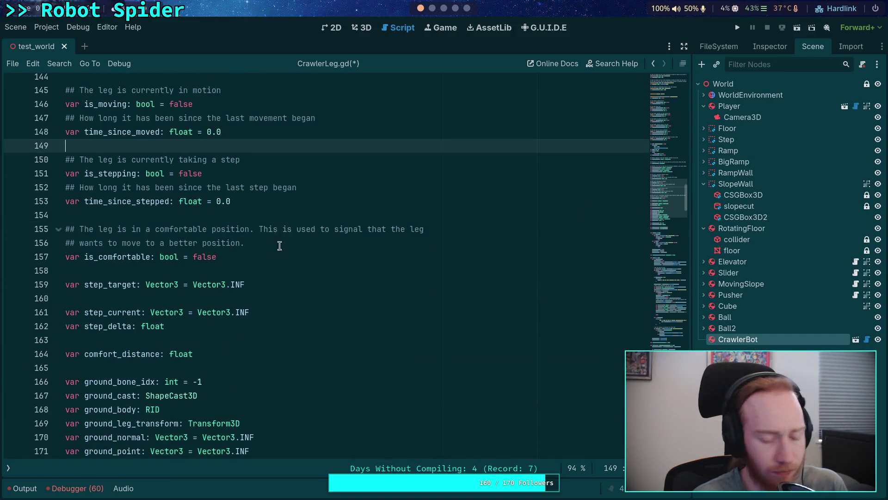
{"action": "scroll", "coordinate": [279, 254], "scroll_direction": "up", "scroll_amount": 4}
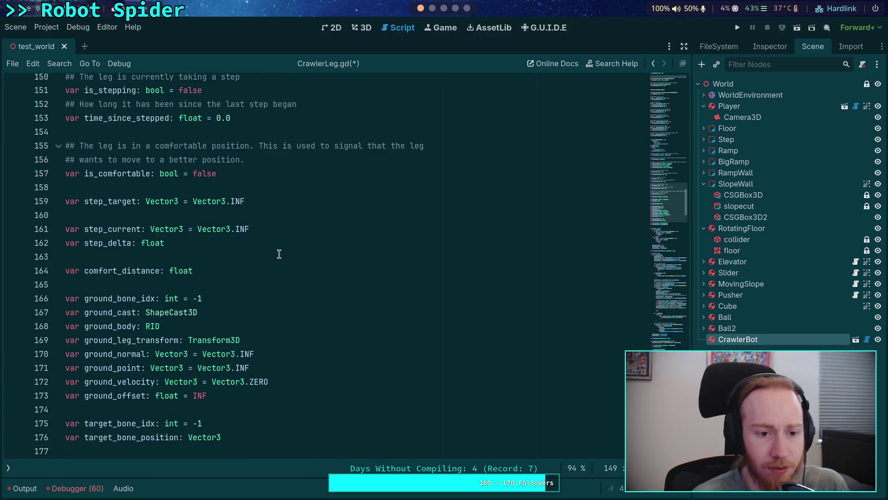
Step: Select the step_target variable name and search the script for it with Ctrl+F
{"action": "left_click", "coordinate": [268, 229]}
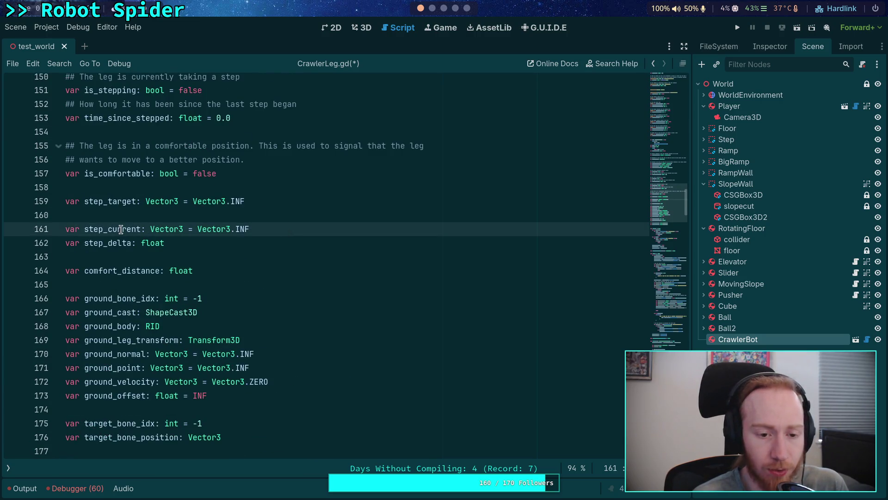
{"action": "left_click_drag", "start_coordinate": [108, 230], "coordinate": [142, 230]}
{"action": "scroll", "coordinate": [314, 274], "scroll_direction": "up", "scroll_amount": 1}
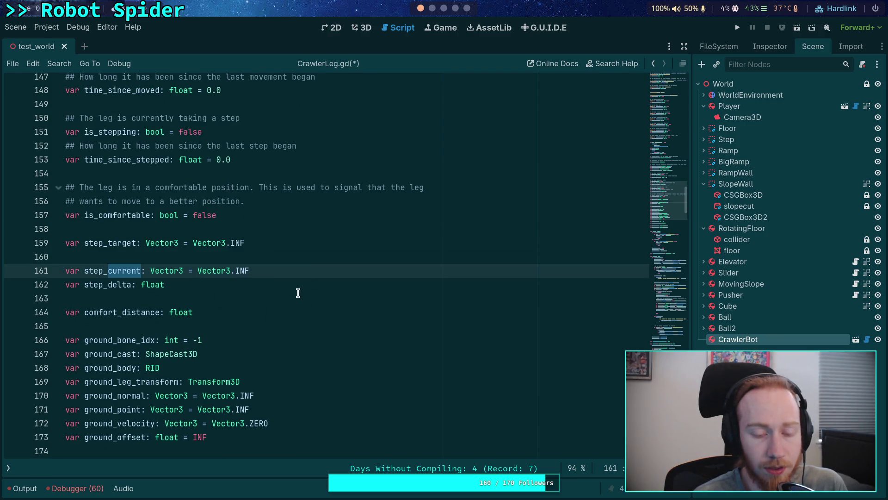
{"action": "double_click", "coordinate": [102, 243]}
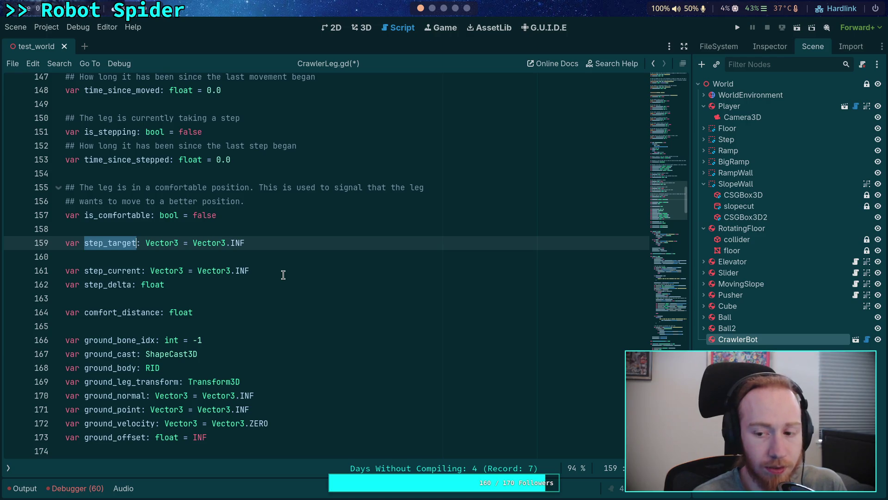
{"action": "key", "text": "ctrl+f"}
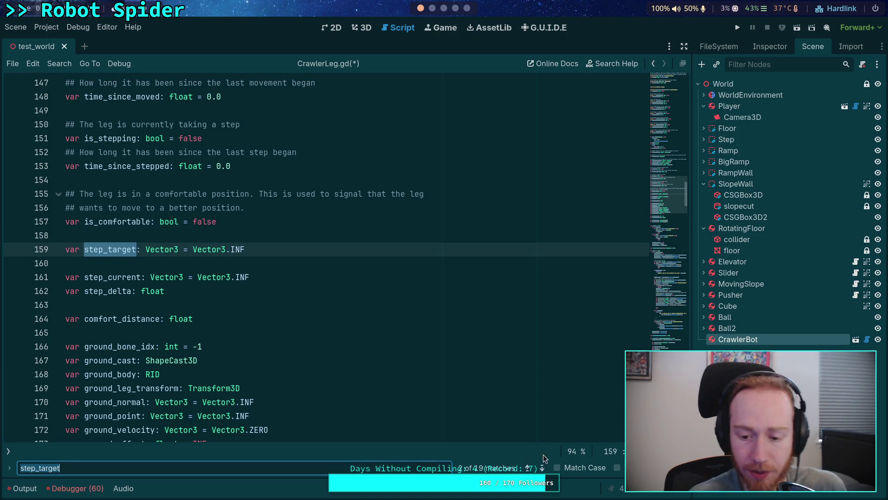
{"action": "left_click", "coordinate": [542, 468]}
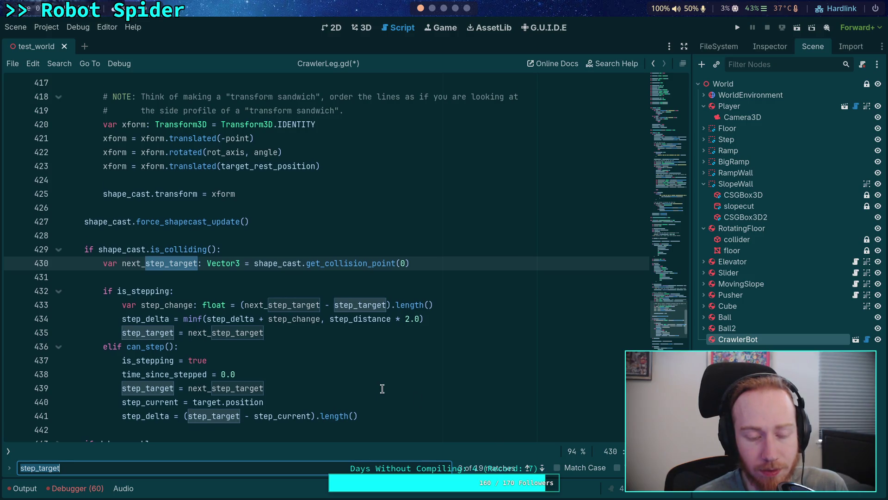
{"action": "scroll", "coordinate": [382, 388], "scroll_direction": "down", "scroll_amount": 3}
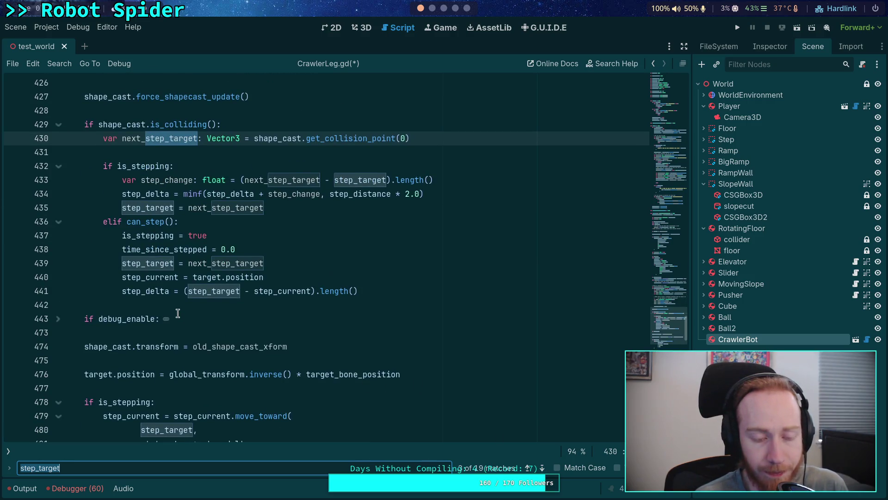
{"action": "scroll", "coordinate": [177, 313], "scroll_direction": "down", "scroll_amount": 3}
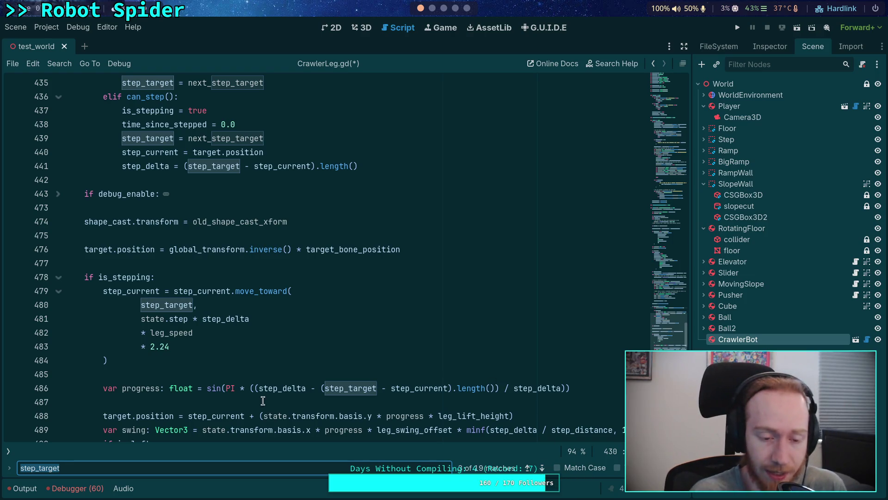
{"action": "scroll", "coordinate": [261, 401], "scroll_direction": "down", "scroll_amount": 10}
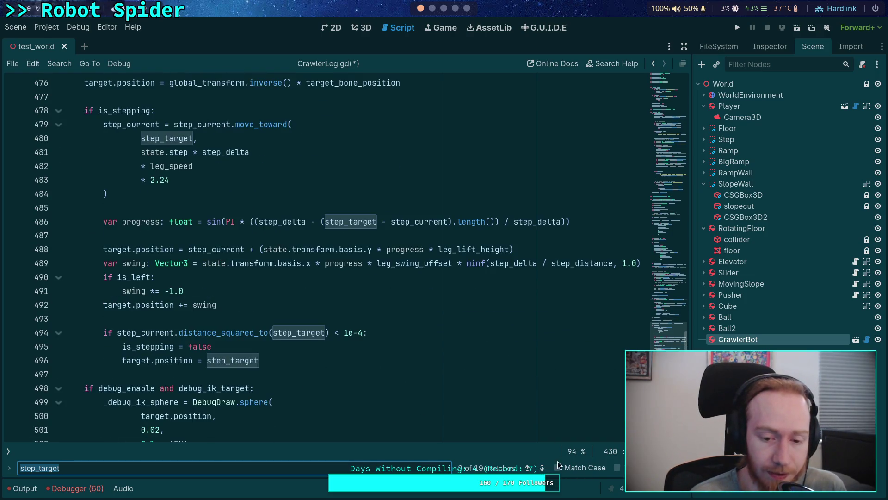
{"action": "left_click", "coordinate": [545, 469]}
{"action": "left_click", "coordinate": [545, 468]}
{"action": "left_click", "coordinate": [545, 469]}
{"action": "left_click", "coordinate": [546, 471]}
{"action": "left_click", "coordinate": [546, 471]}
{"action": "left_click", "coordinate": [546, 471]}
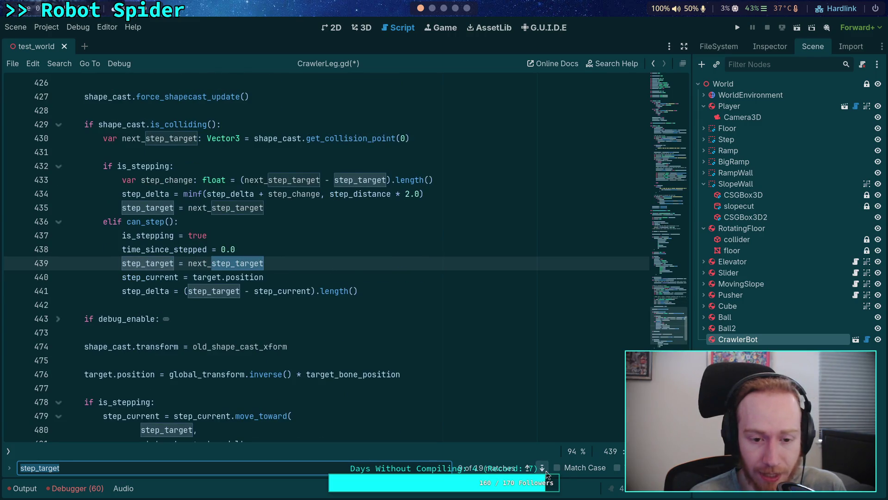
{"action": "left_click", "coordinate": [546, 471]}
{"action": "left_click", "coordinate": [546, 471]}
{"action": "left_click", "coordinate": [546, 471]}
{"action": "left_click", "coordinate": [546, 471]}
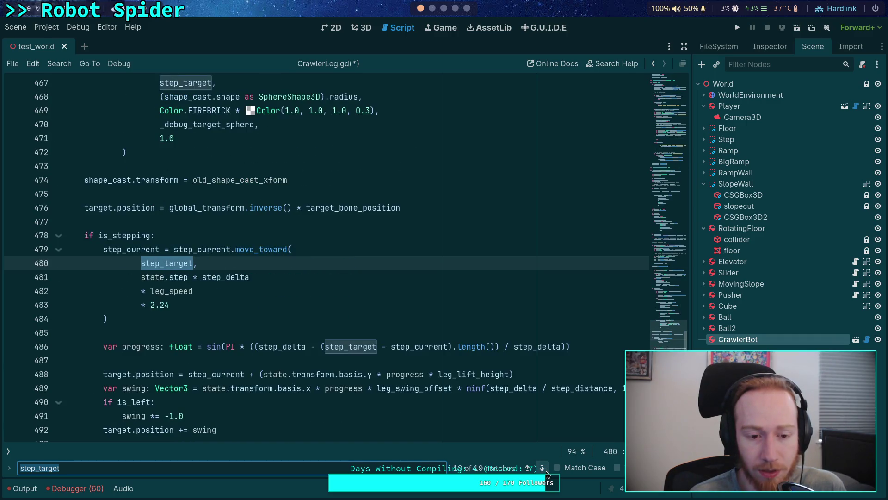
{"action": "left_click", "coordinate": [546, 470]}
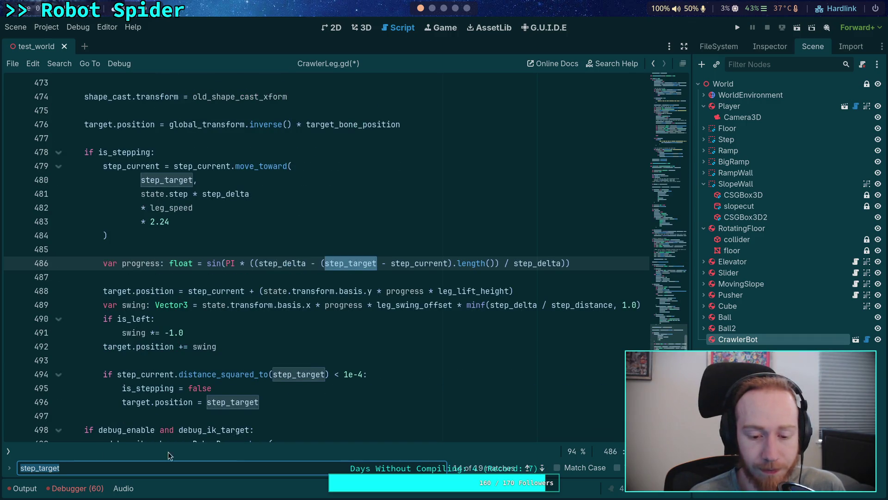
{"action": "left_click", "coordinate": [529, 468]}
{"action": "left_click", "coordinate": [529, 468]}
{"action": "left_click", "coordinate": [529, 468]}
{"action": "left_click", "coordinate": [529, 468]}
{"action": "left_click", "coordinate": [529, 467]}
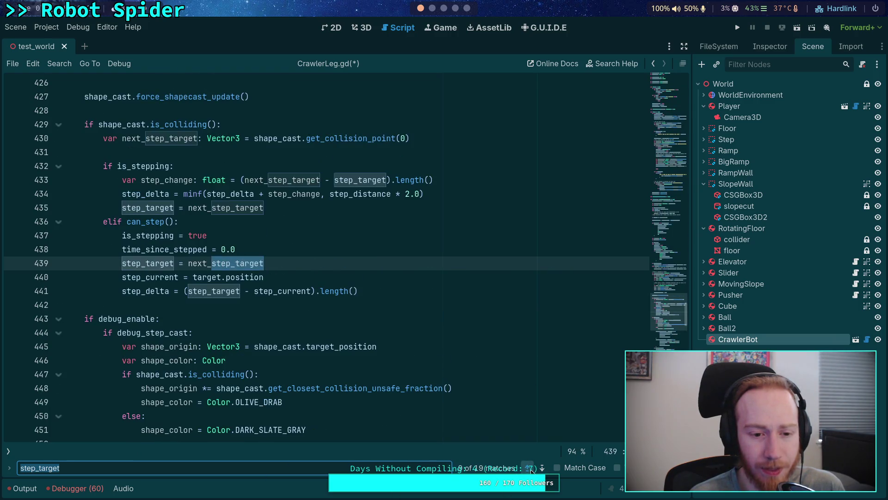
{"action": "left_click", "coordinate": [530, 468]}
{"action": "left_click", "coordinate": [530, 469]}
{"action": "left_click", "coordinate": [531, 468]}
{"action": "left_click", "coordinate": [530, 469]}
{"action": "left_click", "coordinate": [530, 469]}
{"action": "left_click", "coordinate": [531, 469]}
{"action": "left_click", "coordinate": [530, 468]}
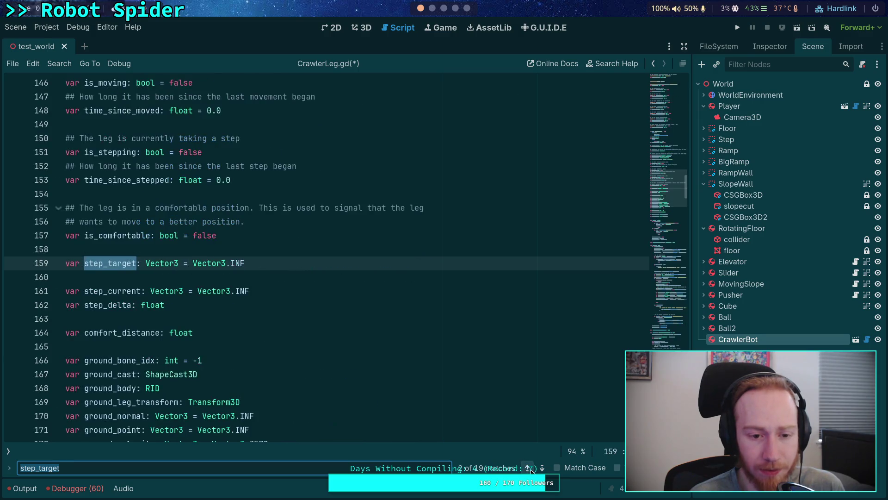
{"action": "scroll", "coordinate": [222, 277], "scroll_direction": "down", "scroll_amount": 1}
{"action": "left_click", "coordinate": [275, 240]}
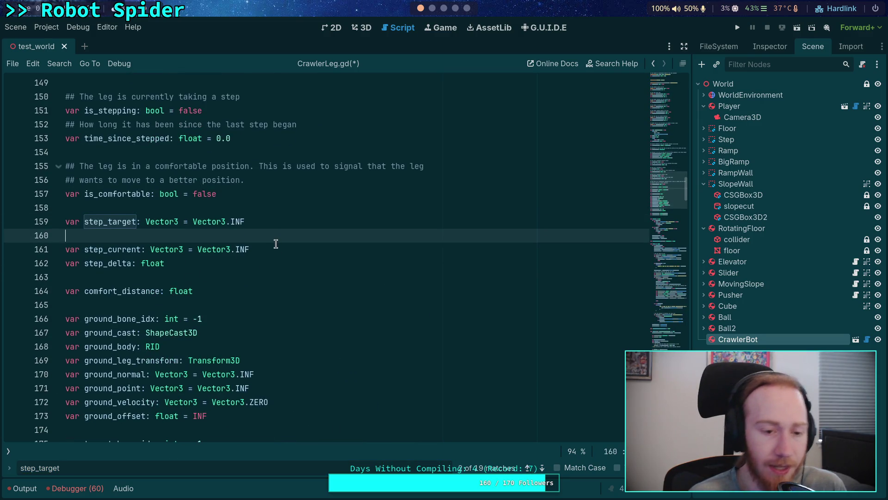
Step: Rename step_current on line 161 to step_forward and change its type from Vector3 to float
{"action": "left_click", "coordinate": [159, 250]}
{"action": "left_click_drag", "start_coordinate": [108, 249], "coordinate": [140, 250]}
{"action": "type", "text": "g"}
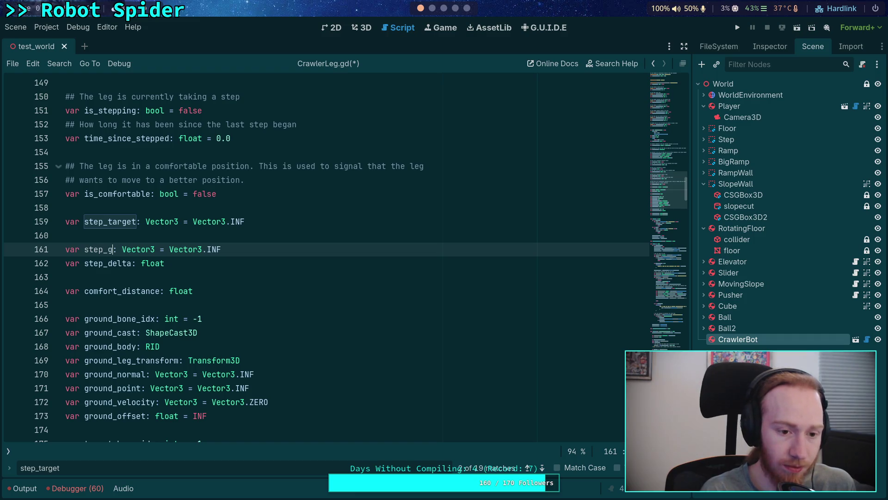
{"action": "key", "text": "BackSpace"}
{"action": "type", "text": "forward"}
{"action": "key", "text": "Right"}
{"action": "key", "text": "Delete"}
{"action": "key", "text": "Delete"}
{"action": "key", "text": "Delete"}
{"action": "key", "text": "Delete"}
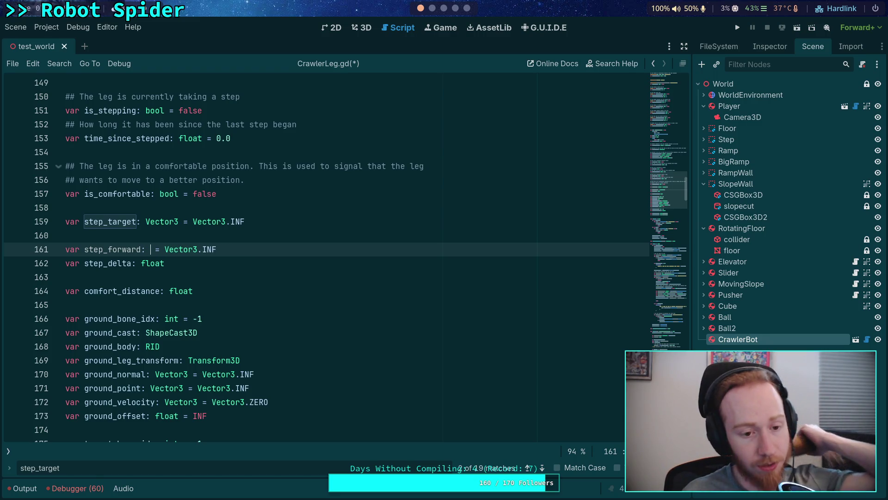
{"action": "type", "text": "float"}
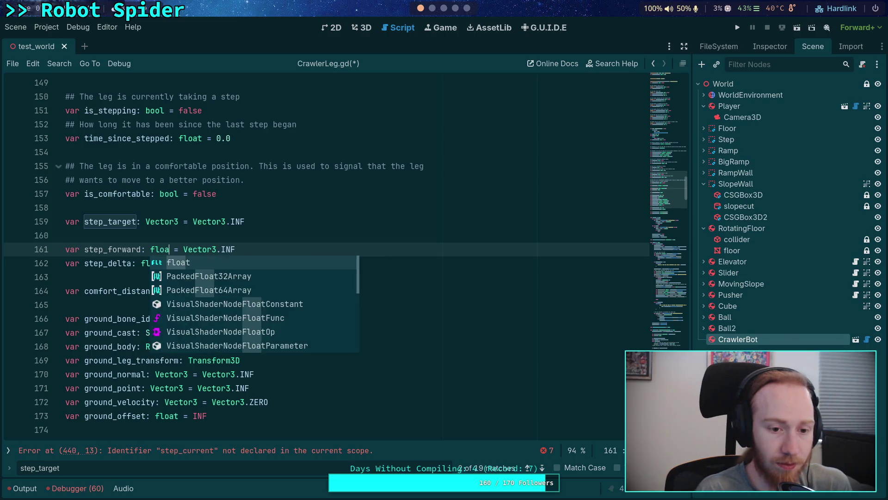
{"action": "key", "text": "Right"}
{"action": "key", "text": "Right"}
{"action": "key", "text": "Right"}
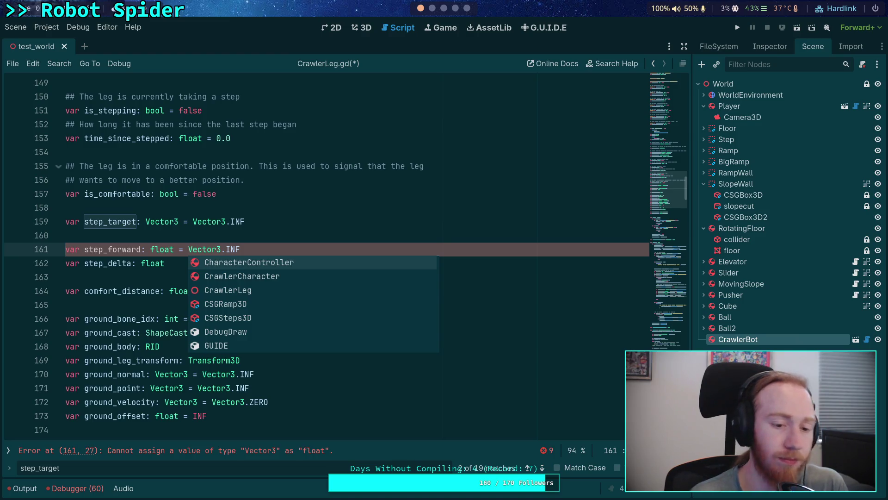
{"action": "left_click", "coordinate": [307, 194]}
Step: Delete the step_current and step_delta assignment lines in the elif can_step() block
{"action": "left_click", "coordinate": [681, 279]}
{"action": "mouse_move", "coordinate": [682, 279]}
{"action": "left_mouse_down"}
{"action": "mouse_move", "coordinate": [679, 329]}
{"action": "mouse_move", "coordinate": [683, 320]}
{"action": "left_mouse_up"}
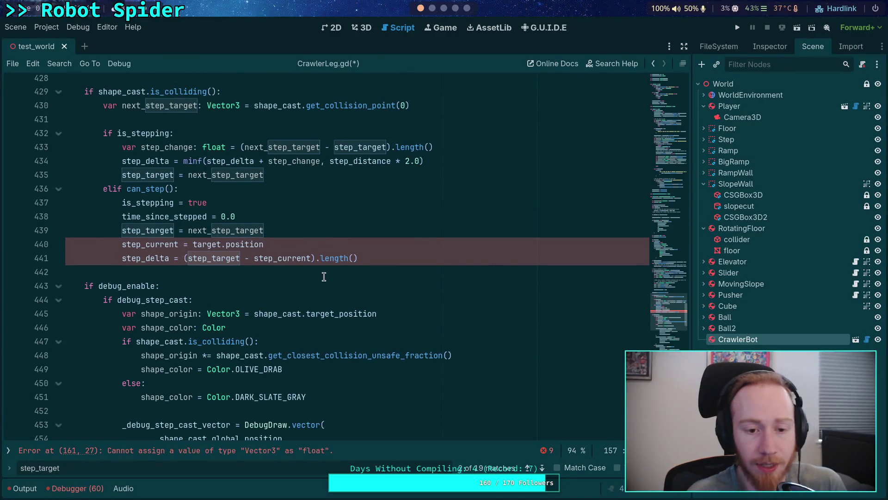
{"action": "left_click_drag", "start_coordinate": [396, 256], "coordinate": [372, 232]}
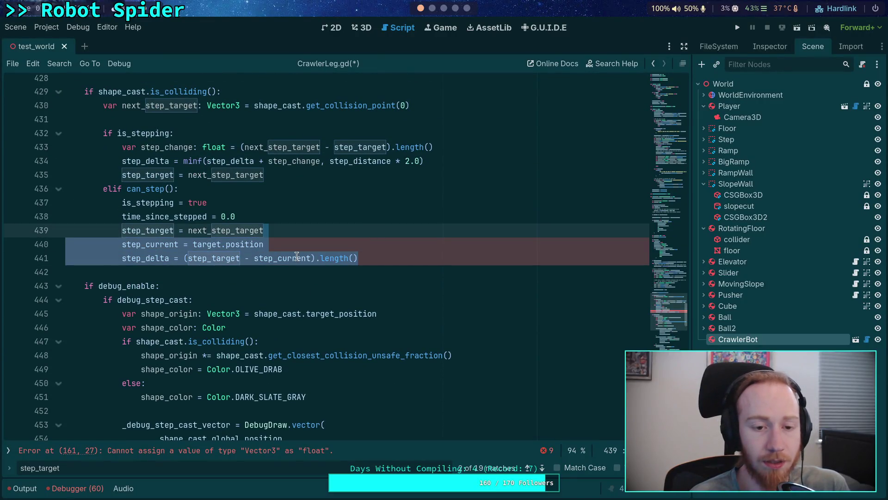
{"action": "key", "text": "BackSpace"}
Step: Select step_delta and the following multiplier in the move_toward speed expression on line 479
{"action": "scroll", "coordinate": [324, 268], "scroll_direction": "down", "scroll_amount": 4}
{"action": "scroll", "coordinate": [302, 270], "scroll_direction": "down", "scroll_amount": 9}
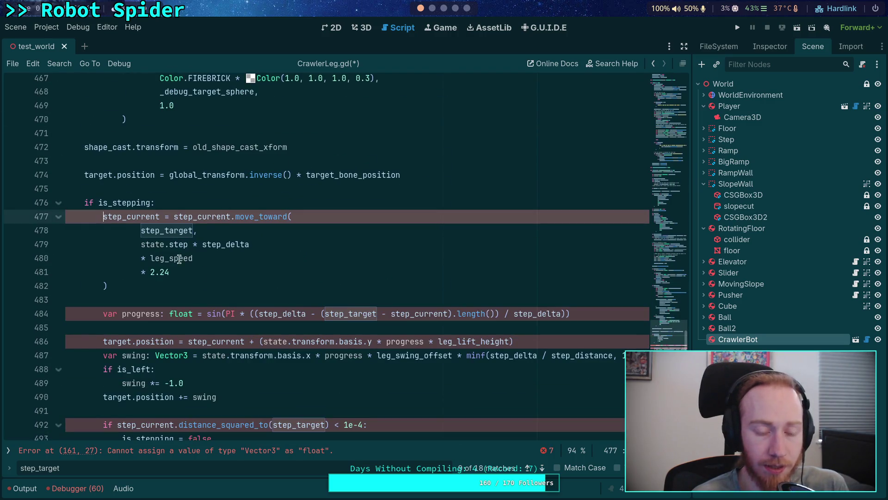
{"action": "mouse_move", "coordinate": [170, 272]}
{"action": "left_mouse_down"}
{"action": "mouse_move", "coordinate": [143, 259]}
{"action": "mouse_move", "coordinate": [140, 246]}
{"action": "left_mouse_up"}
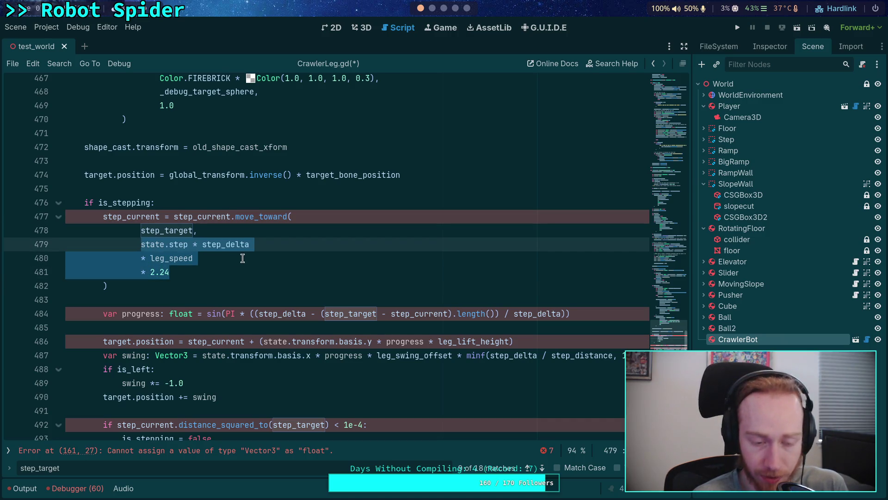
{"action": "left_click", "coordinate": [240, 204]}
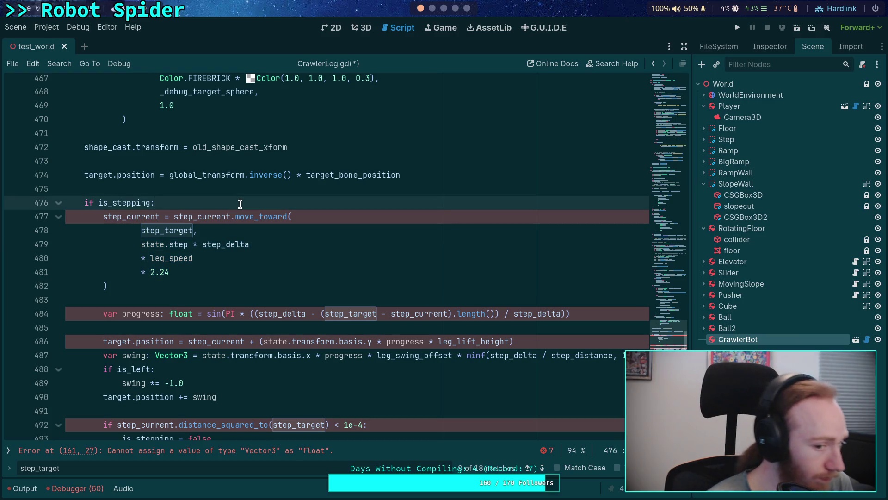
{"action": "mouse_move", "coordinate": [231, 244]}
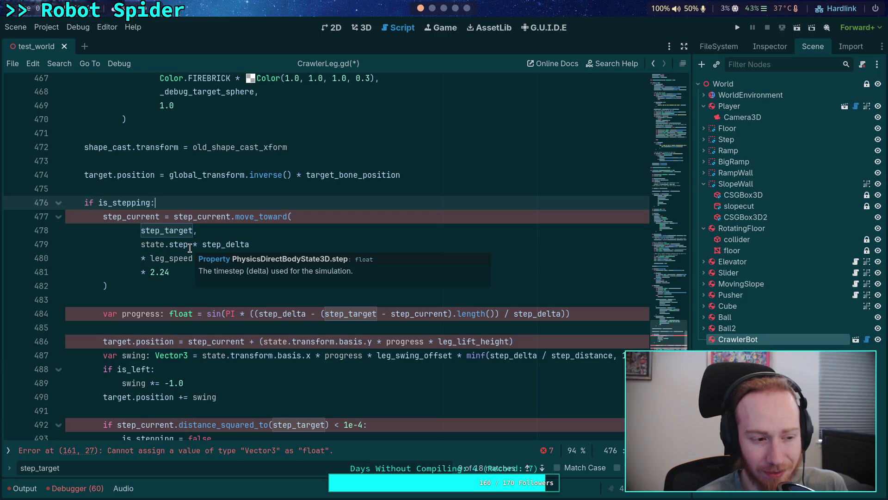
{"action": "left_click", "coordinate": [190, 248]}
{"action": "double_click", "coordinate": [214, 249]}
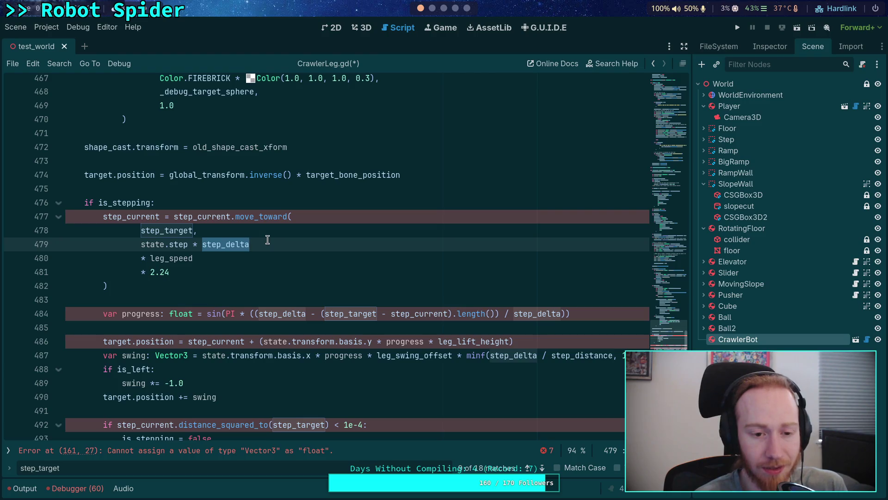
{"action": "scroll", "coordinate": [268, 239], "scroll_direction": "up", "scroll_amount": 6}
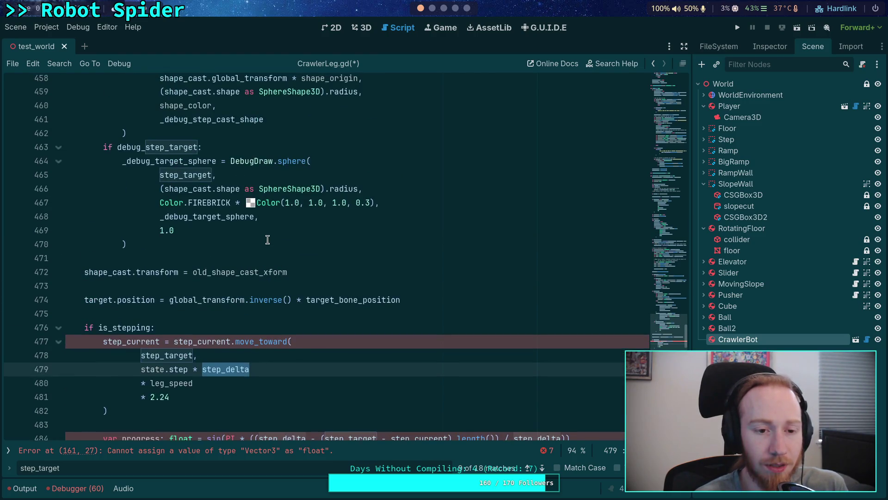
{"action": "scroll", "coordinate": [267, 239], "scroll_direction": "down", "scroll_amount": 5}
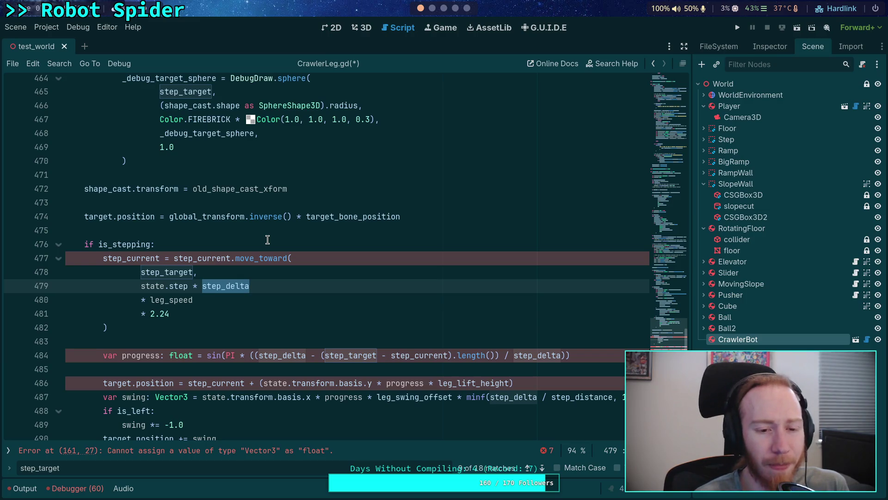
{"action": "left_click_drag", "start_coordinate": [143, 299], "coordinate": [252, 286]}
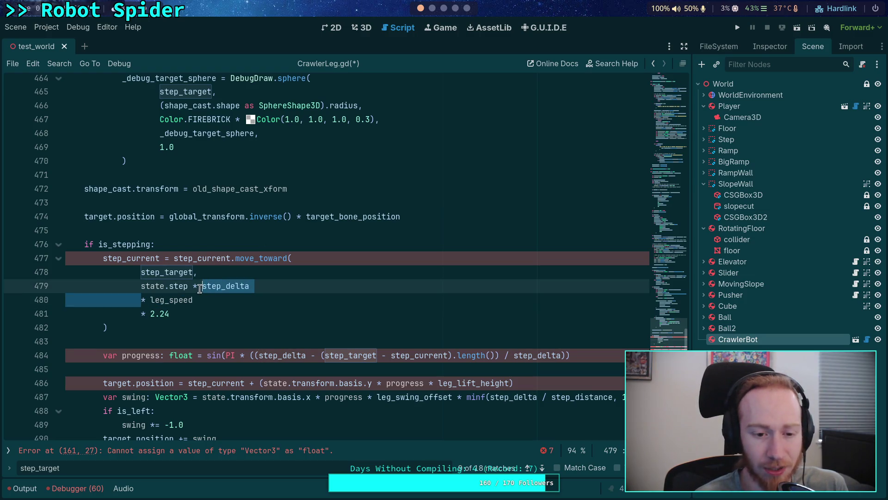
Step: Rewrite the move_toward speed on line 479 as state.step * leg_speed * 2.24
{"action": "mouse_move", "coordinate": [146, 301]}
{"action": "left_mouse_down"}
{"action": "mouse_move", "coordinate": [204, 287]}
{"action": "mouse_move", "coordinate": [192, 286]}
{"action": "left_mouse_up"}
{"action": "key", "text": "BackSpace"}
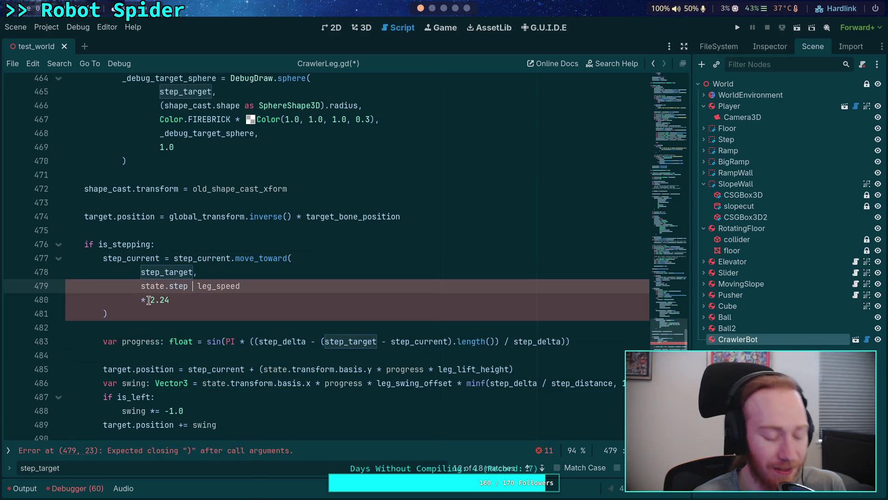
{"action": "type", "text": "*"}
{"action": "left_click", "coordinate": [143, 301]}
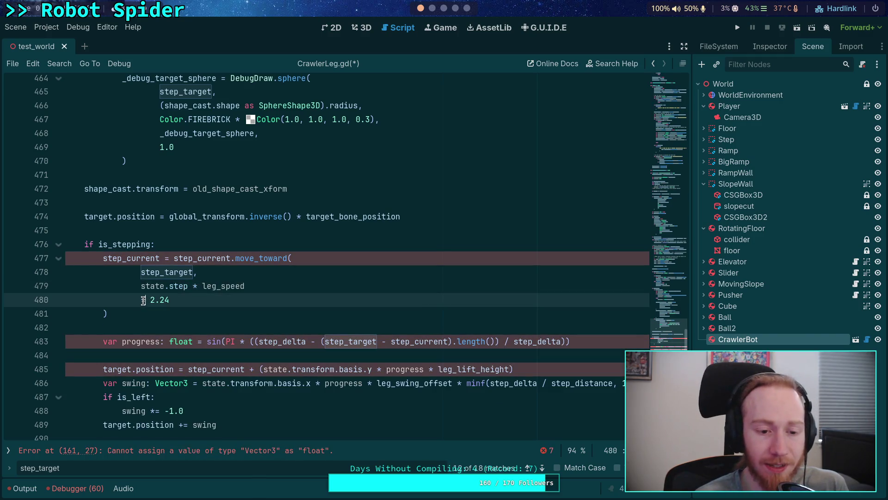
{"action": "left_click_drag", "start_coordinate": [143, 301], "coordinate": [291, 287]}
{"action": "left_click", "coordinate": [237, 300]}
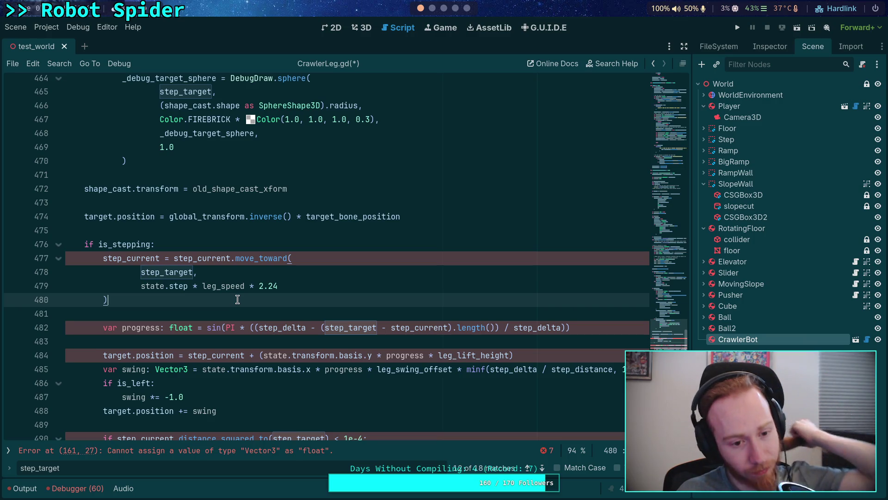
{"action": "scroll", "coordinate": [226, 299], "scroll_direction": "down", "scroll_amount": 3}
{"action": "scroll", "coordinate": [277, 341], "scroll_direction": "up", "scroll_amount": 3}
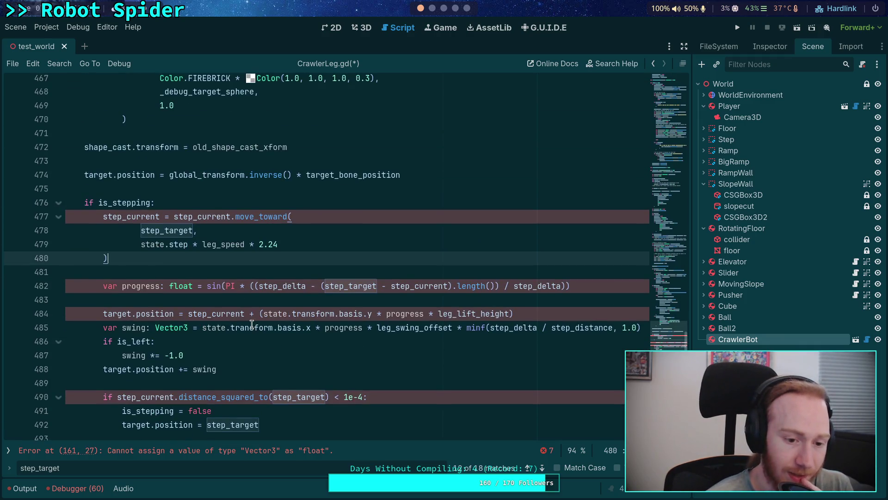
{"action": "left_click", "coordinate": [227, 200]}
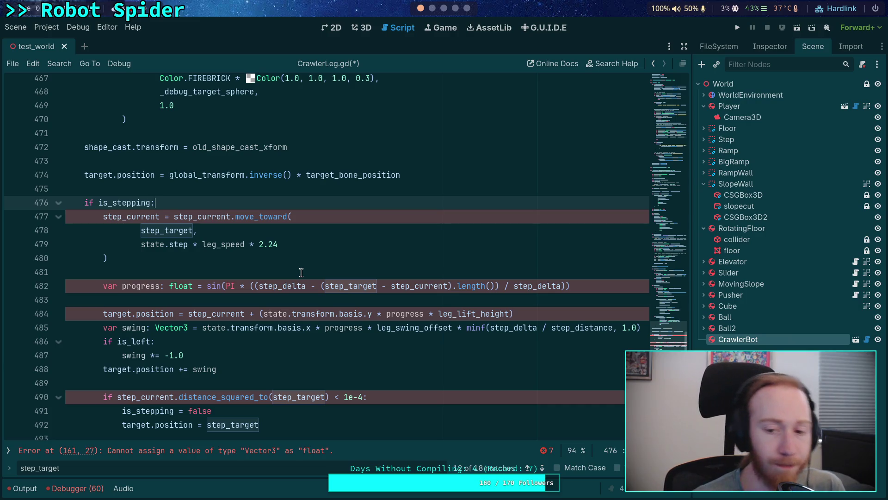
Step: At line 161, rename step_forward to step_rise with a 0.0 default instead of Vector3.INF, then switch to Krita
{"action": "left_click_drag", "start_coordinate": [665, 340], "coordinate": [668, 191]}
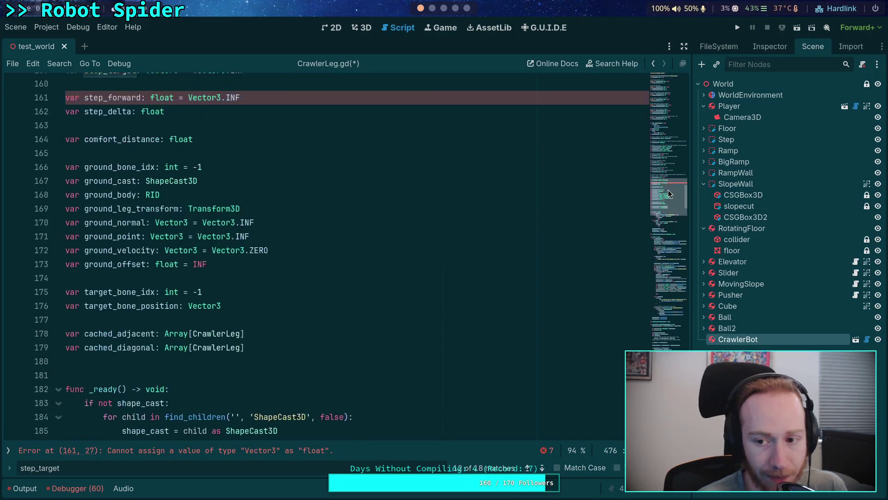
{"action": "scroll", "coordinate": [668, 190], "scroll_direction": "up", "scroll_amount": 4}
{"action": "left_click_drag", "start_coordinate": [108, 260], "coordinate": [141, 260]}
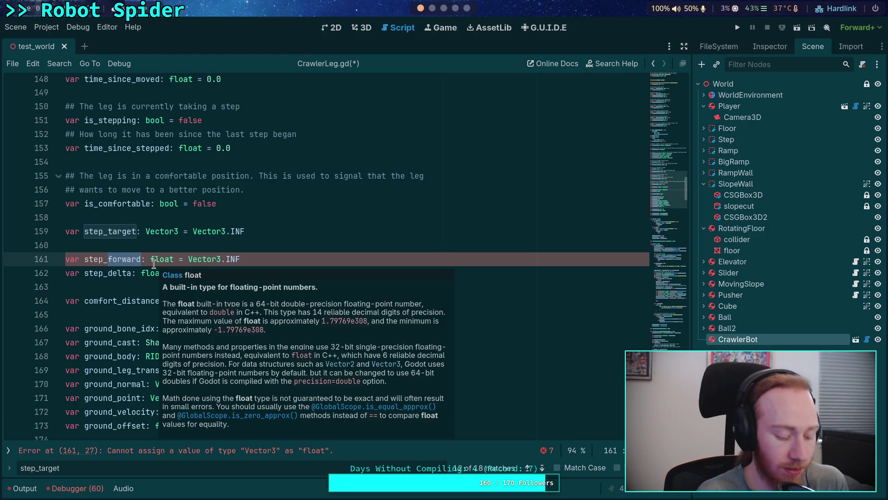
{"action": "type", "text": "rise"}
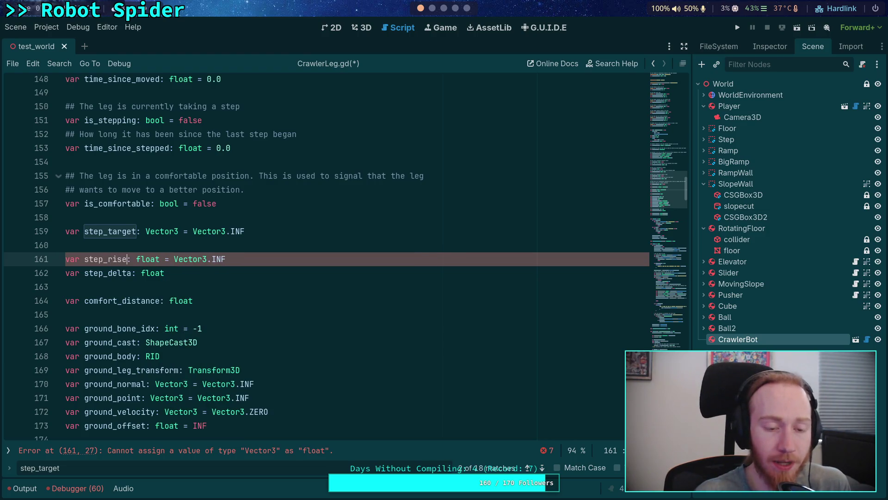
{"action": "left_click_drag", "start_coordinate": [174, 259], "coordinate": [236, 259]}
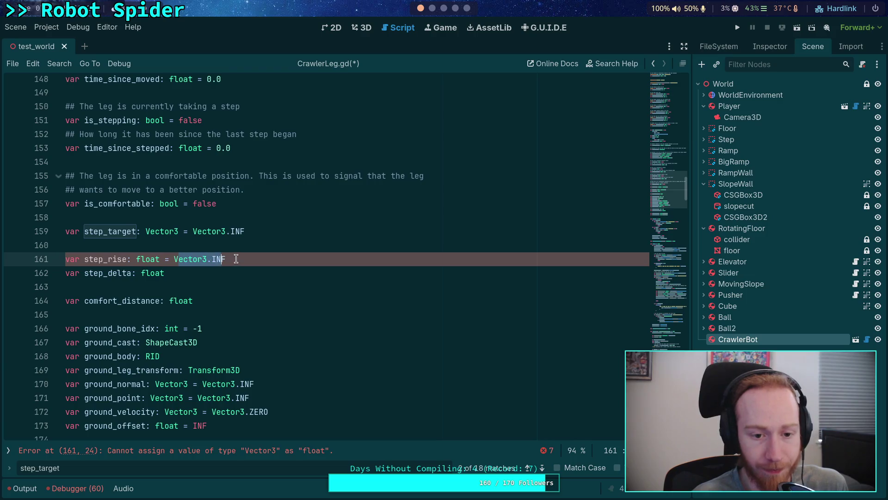
{"action": "type", "text": "0.0"}
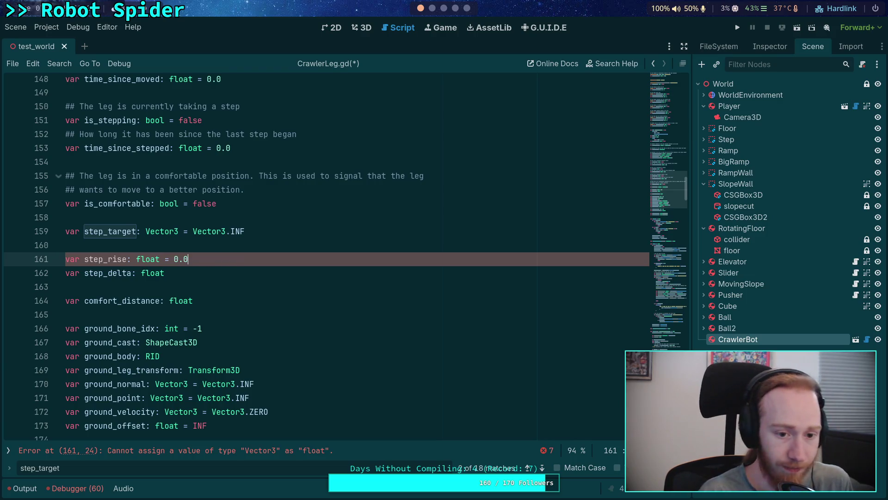
{"action": "left_click", "coordinate": [202, 286]}
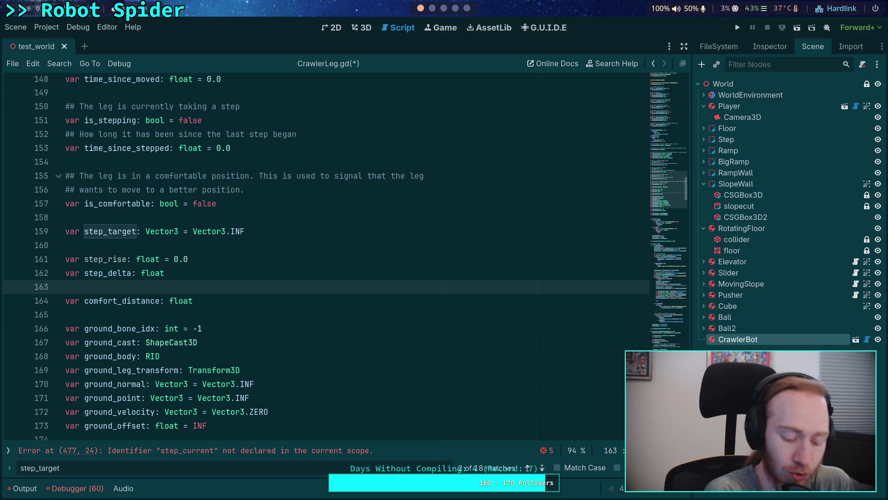
{"action": "key", "text": "super+5"}
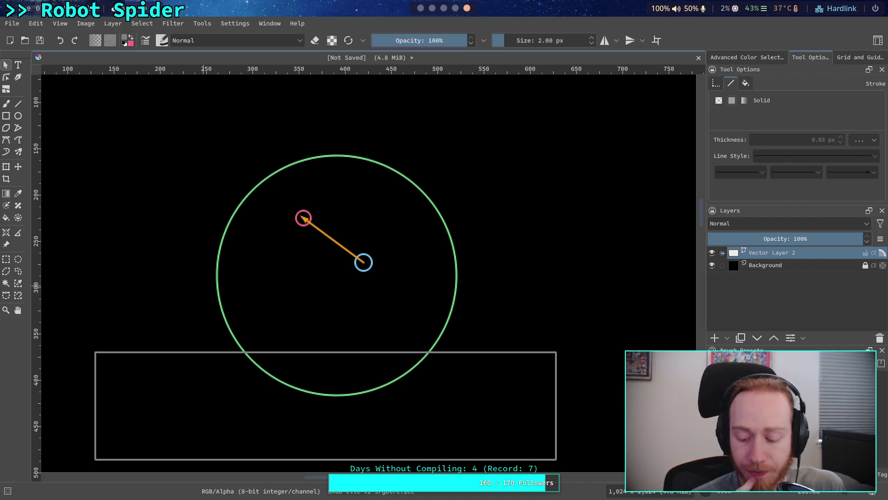
Step: After viewing the Krita leg diagram, return to CrawlerLeg.gd in the Godot script editor
{"action": "key", "text": "alt+Tab"}
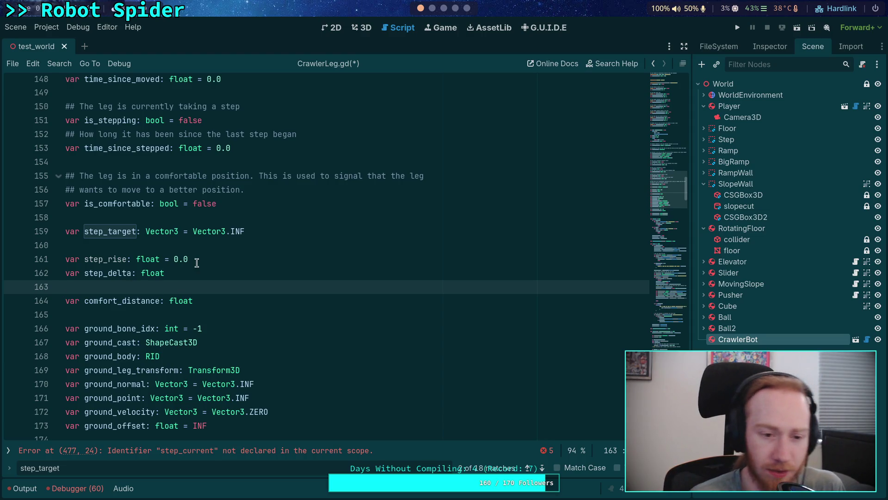
Step: Delete the step_rise declaration and the blank line left behind
{"action": "left_click_drag", "start_coordinate": [195, 262], "coordinate": [65, 246]}
{"action": "key", "text": "BackSpace"}
{"action": "key", "text": "Delete"}
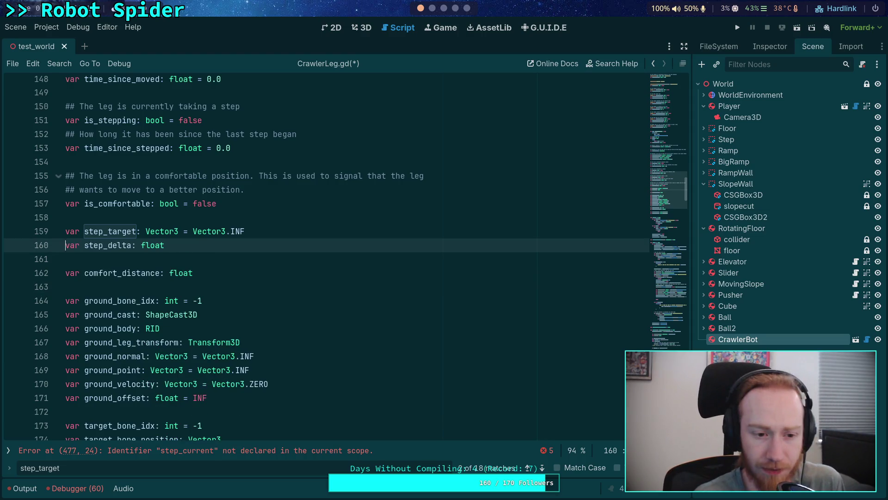
Step: Add a new blank line right after 'if is_stepping:' near line 474
{"action": "scroll", "coordinate": [674, 301], "scroll_direction": "up", "scroll_amount": 4}
{"action": "scroll", "coordinate": [673, 301], "scroll_direction": "down", "scroll_amount": 4}
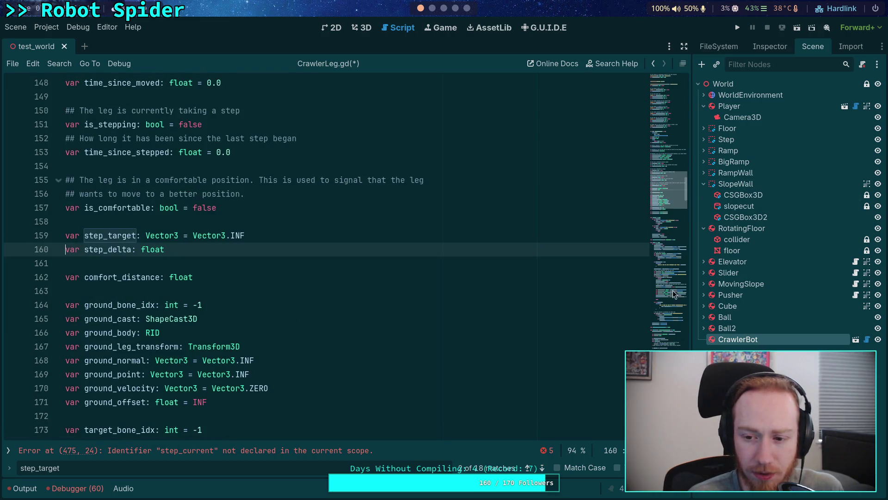
{"action": "left_click", "coordinate": [675, 289]}
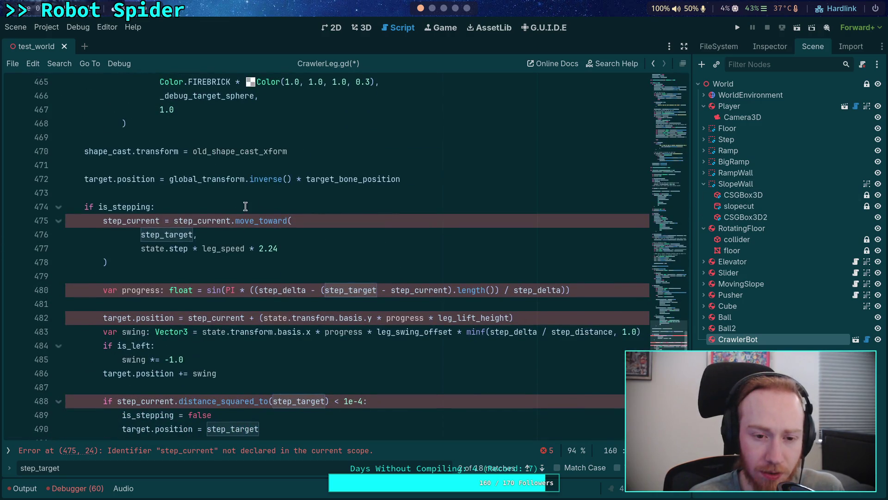
{"action": "left_click", "coordinate": [242, 209]}
{"action": "key", "text": "Return"}
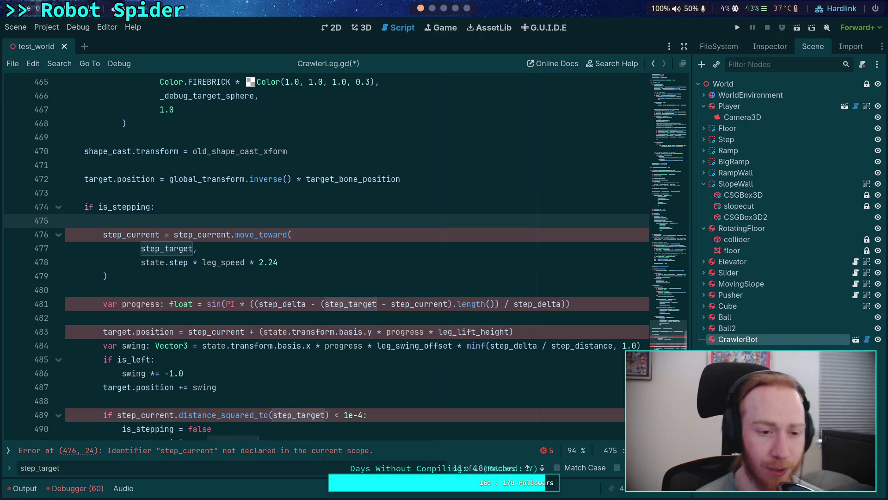
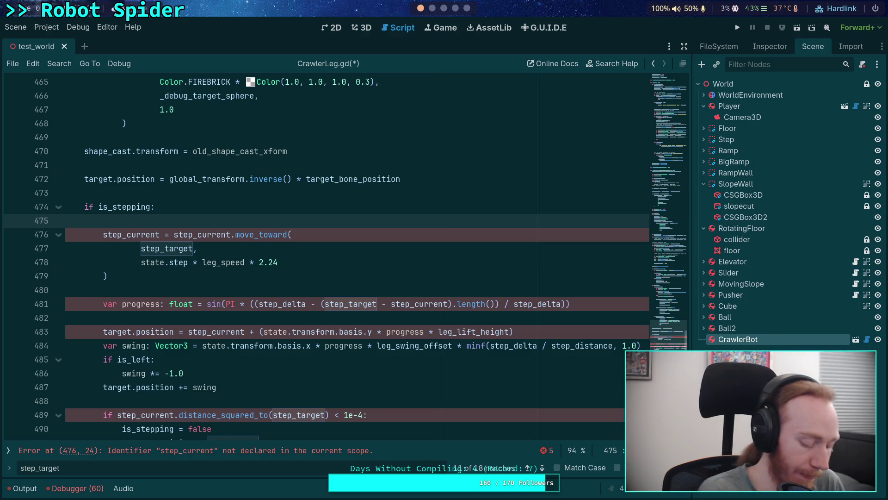
Step: Switch from CrawlerLeg.gd in Godot to the Krita sketch of the leg circles
{"action": "key", "text": "super+5"}
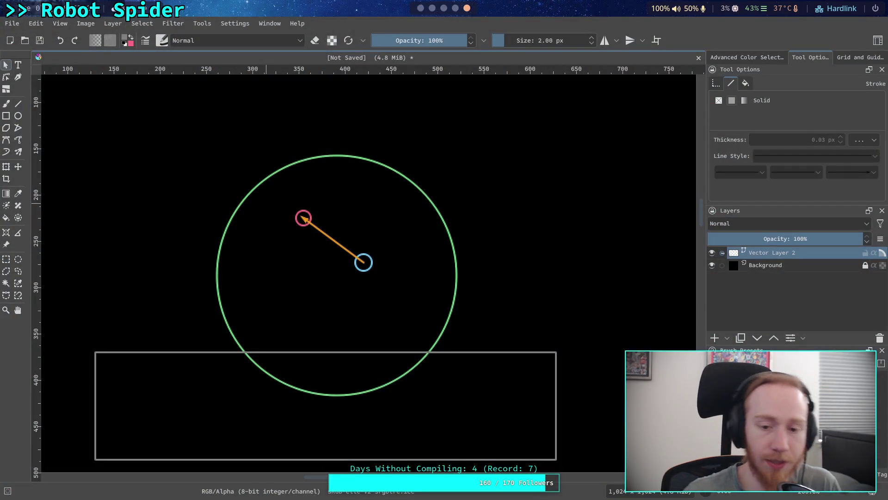
Step: Stretch the orange line across the green circle and level its two endpoints
{"action": "left_click", "coordinate": [336, 238]}
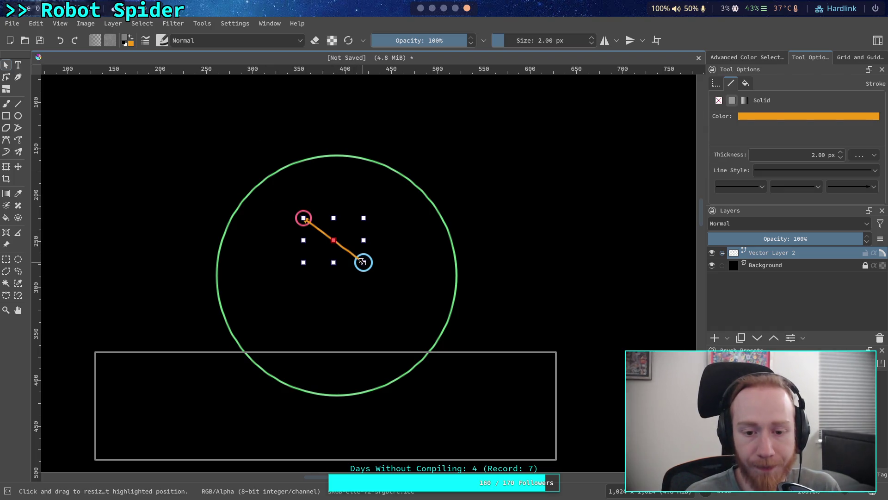
{"action": "left_click_drag", "start_coordinate": [361, 262], "coordinate": [467, 286]}
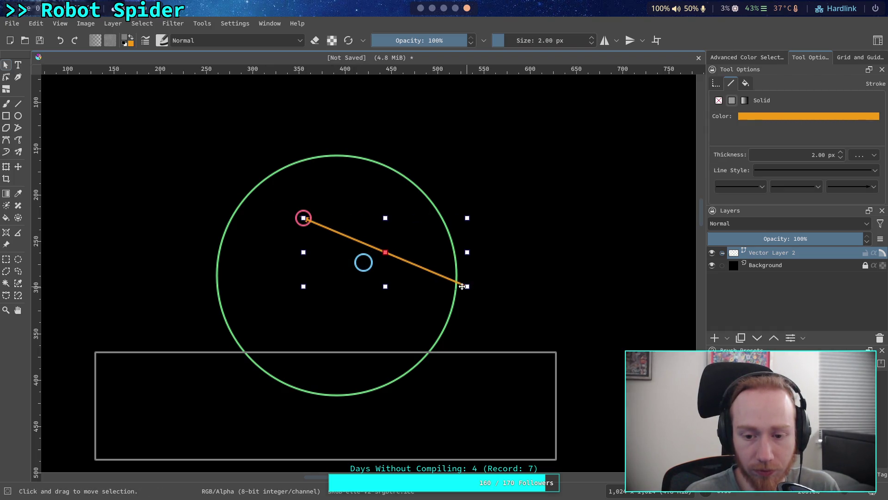
{"action": "left_click_drag", "start_coordinate": [303, 218], "coordinate": [218, 275]}
{"action": "double_click", "coordinate": [456, 286]}
{"action": "left_click_drag", "start_coordinate": [474, 293], "coordinate": [468, 284]}
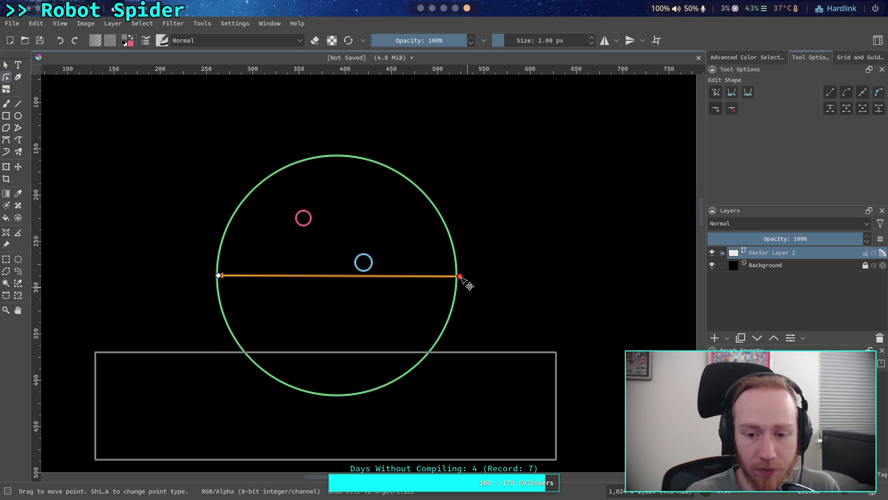
{"action": "left_click_drag", "start_coordinate": [218, 275], "coordinate": [217, 274]}
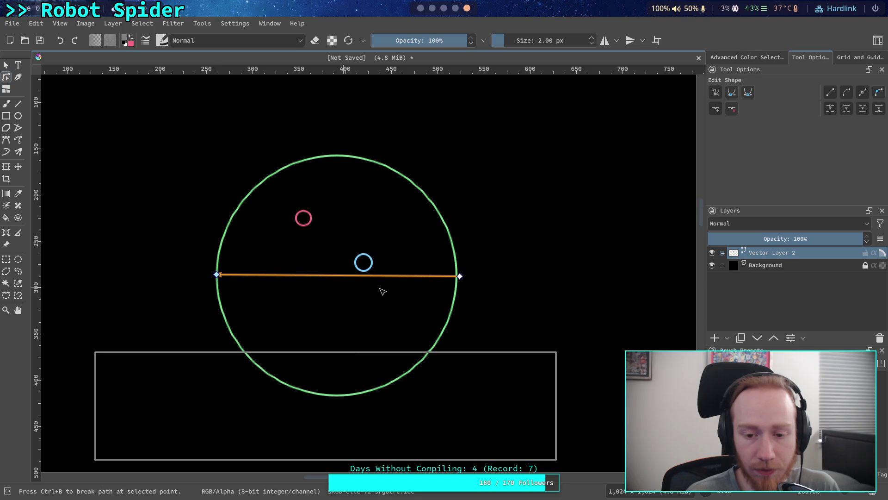
{"action": "left_click_drag", "start_coordinate": [459, 276], "coordinate": [459, 277]}
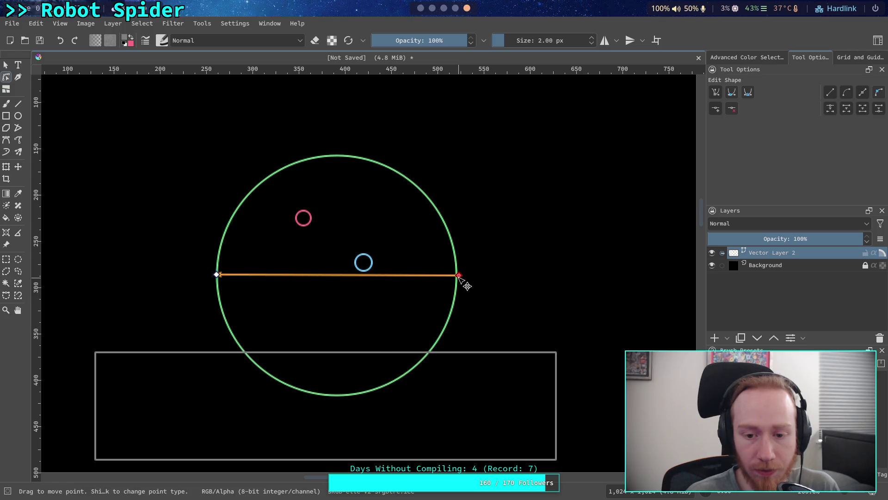
{"action": "scroll", "coordinate": [277, 284], "scroll_direction": "up", "scroll_amount": 2}
{"action": "left_click_drag", "start_coordinate": [152, 272], "coordinate": [155, 271]}
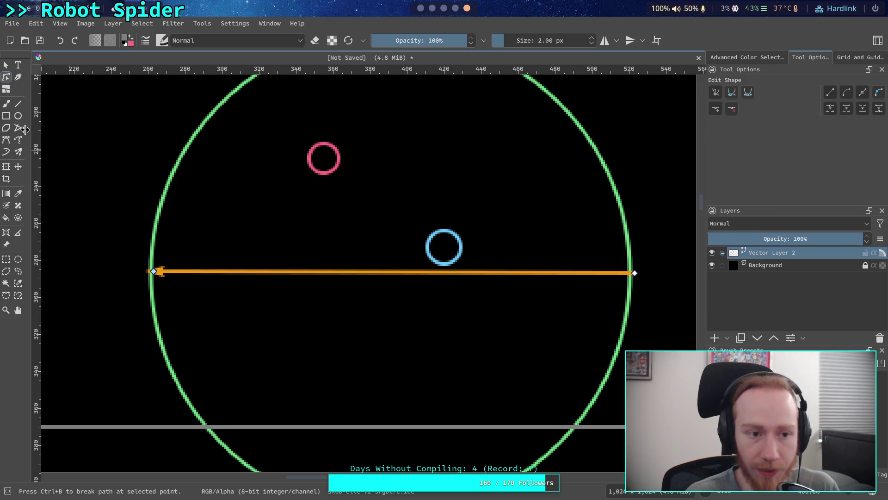
Step: Tilt the orange line slightly, then delete it
{"action": "key", "text": "Escape"}
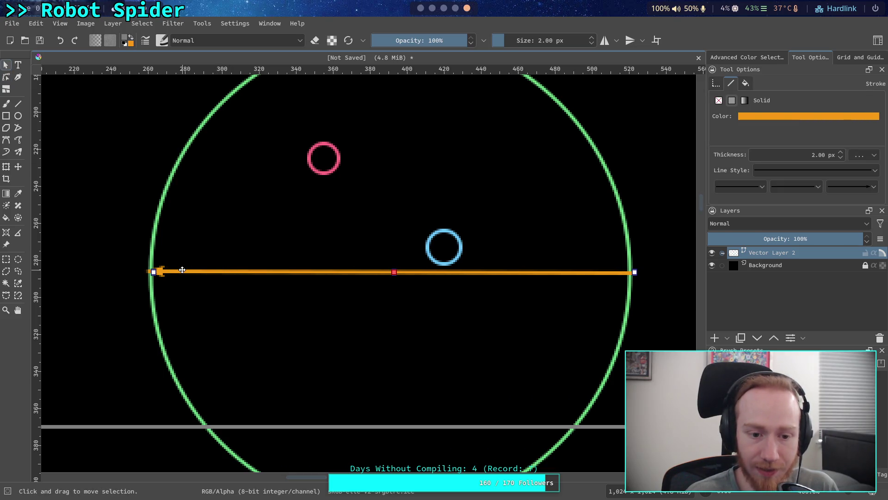
{"action": "mouse_move", "coordinate": [154, 272]}
{"action": "left_mouse_down"}
{"action": "mouse_move", "coordinate": [153, 216]}
{"action": "mouse_move", "coordinate": [165, 232]}
{"action": "mouse_move", "coordinate": [166, 276]}
{"action": "left_mouse_up"}
{"action": "double_click", "coordinate": [161, 218]}
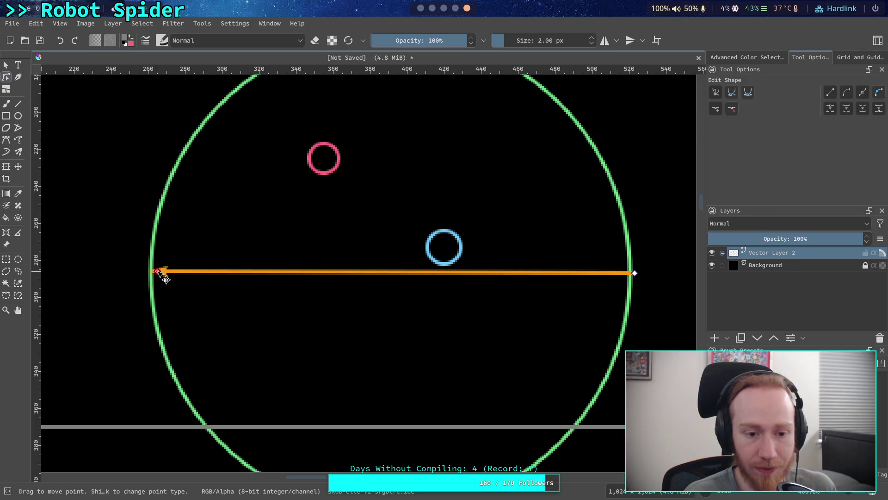
{"action": "left_click", "coordinate": [157, 271]}
{"action": "left_click_drag", "start_coordinate": [638, 280], "coordinate": [634, 286]}
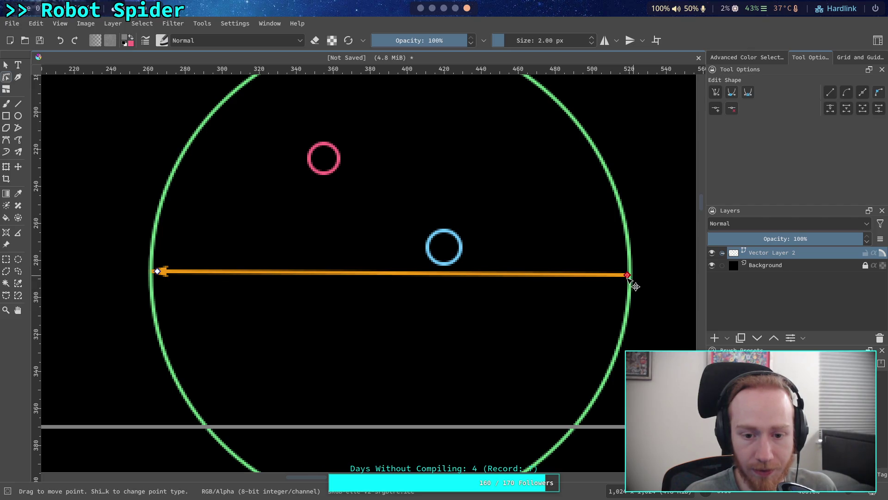
{"action": "key", "text": "Delete"}
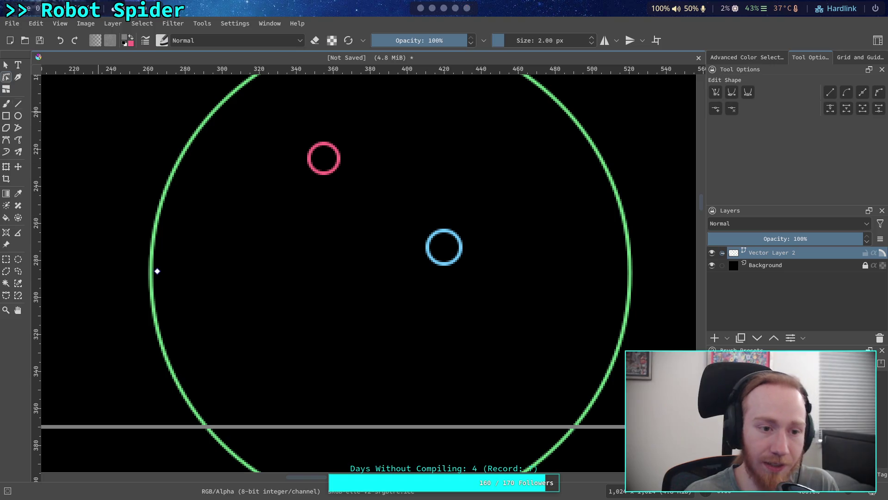
{"action": "key", "text": "v"}
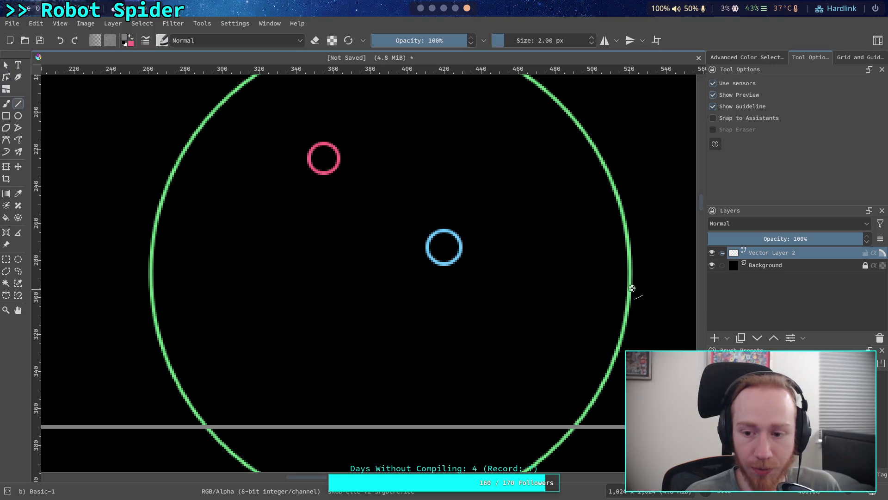
Step: Draw an orange horizontal line across the green circle
{"action": "left_click", "coordinate": [128, 41]}
{"action": "left_click", "coordinate": [505, 142]}
{"action": "left_click_drag", "start_coordinate": [628, 278], "coordinate": [154, 288]}
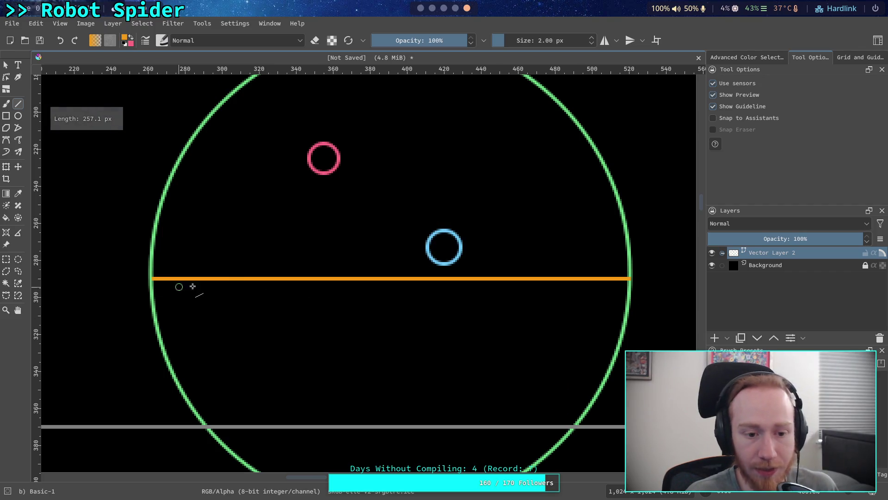
Step: Give the orange line an arrowhead end marker, restoring the accidentally removed green circle
{"action": "left_click", "coordinate": [5, 65]}
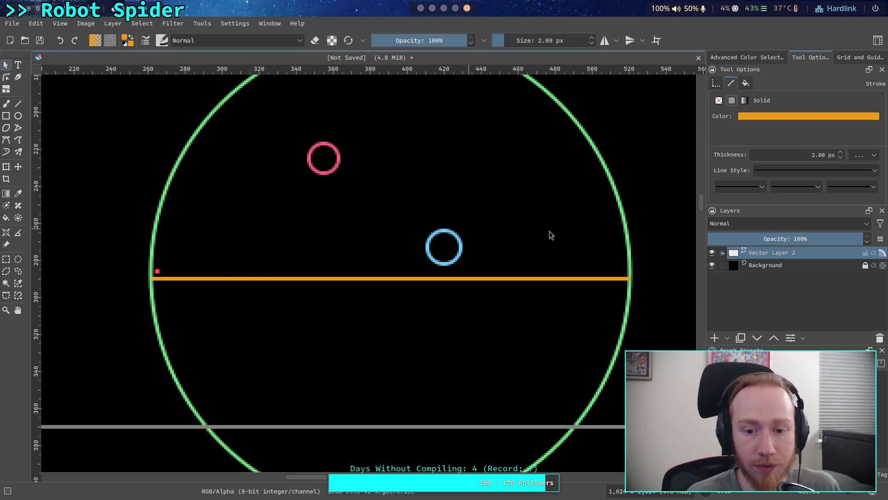
{"action": "left_click", "coordinate": [862, 186]}
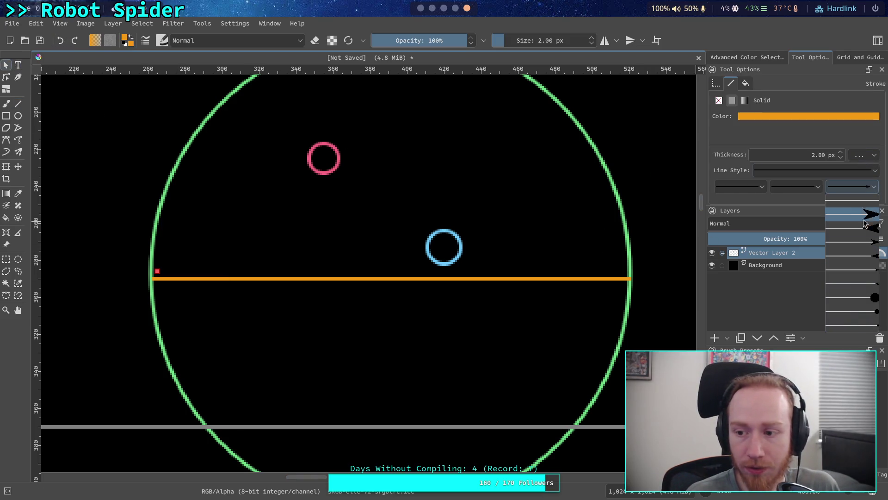
{"action": "left_click", "coordinate": [855, 274]}
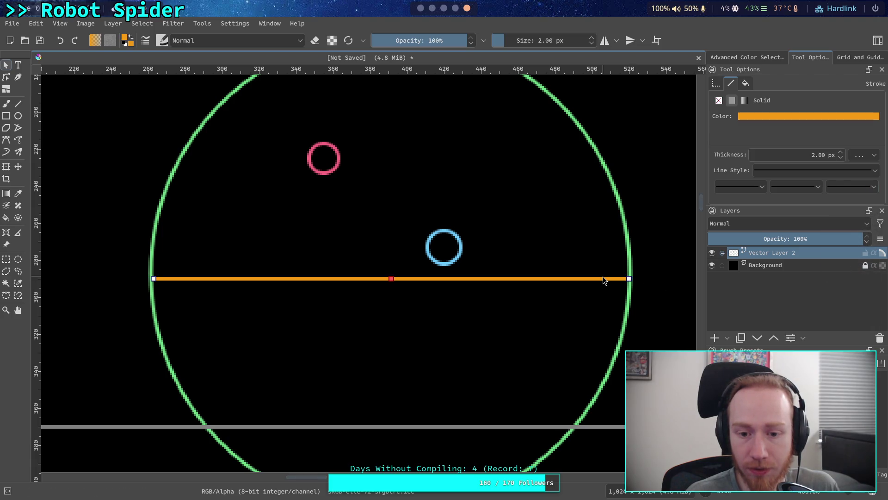
{"action": "left_click", "coordinate": [178, 268]}
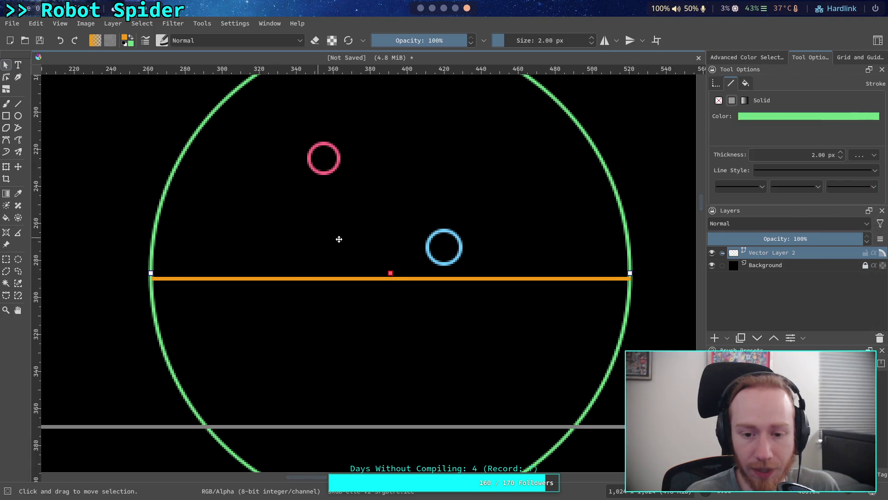
{"action": "left_click", "coordinate": [432, 248]}
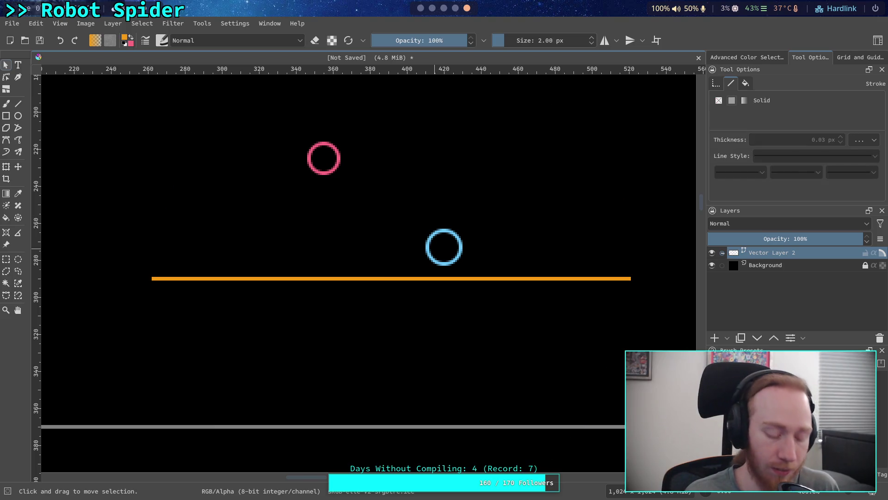
{"action": "key", "text": "ctrl+z"}
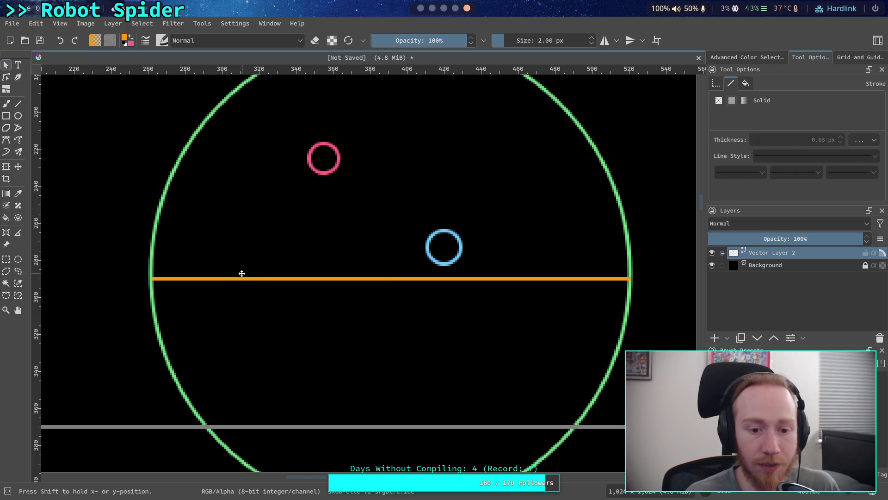
{"action": "left_click", "coordinate": [242, 276]}
{"action": "left_click", "coordinate": [852, 186]}
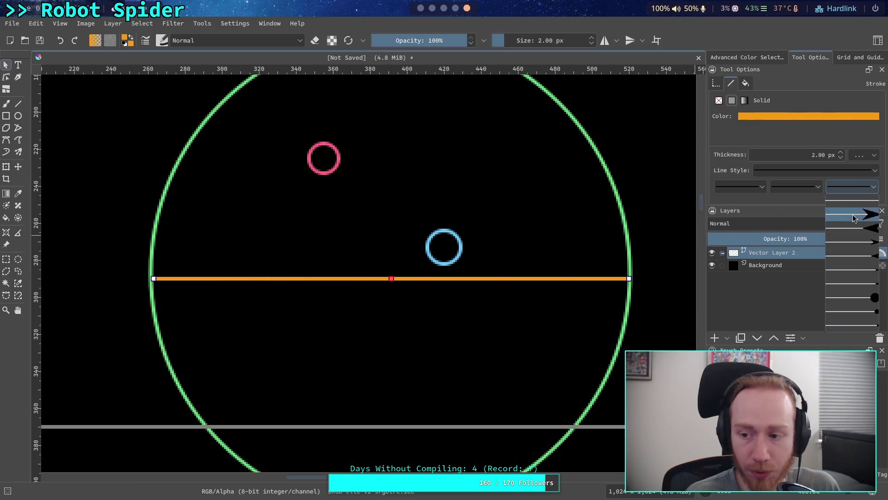
{"action": "left_click", "coordinate": [856, 271]}
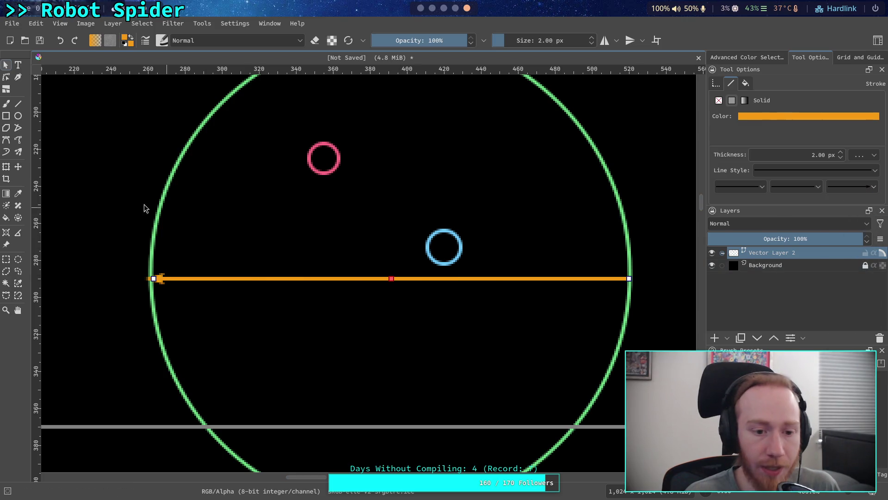
Step: Move the blue circle down onto the arrow and the pink circle up and left
{"action": "left_click", "coordinate": [94, 204]}
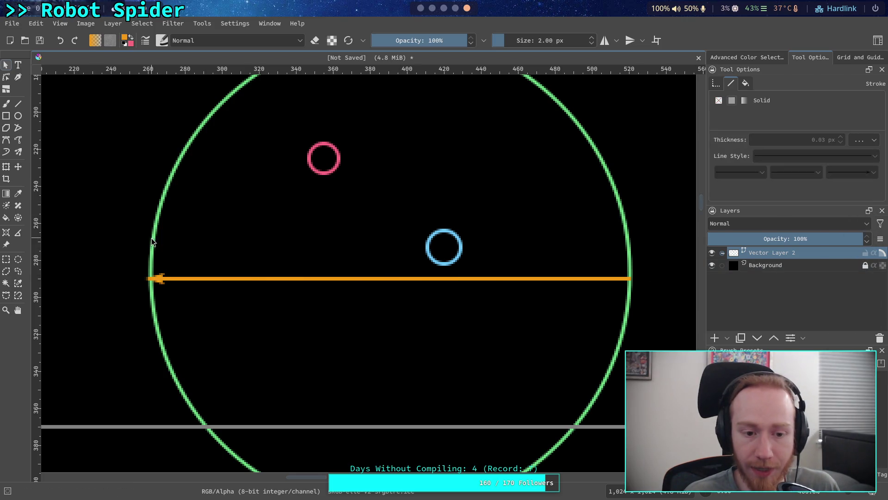
{"action": "left_click", "coordinate": [456, 258]}
{"action": "left_click_drag", "start_coordinate": [456, 258], "coordinate": [424, 289]}
{"action": "left_click", "coordinate": [319, 171]}
{"action": "mouse_move", "coordinate": [318, 171]}
{"action": "left_mouse_down"}
{"action": "mouse_move", "coordinate": [177, 253]}
{"action": "mouse_move", "coordinate": [146, 290]}
{"action": "mouse_move", "coordinate": [234, 180]}
{"action": "mouse_move", "coordinate": [207, 182]}
{"action": "left_mouse_up"}
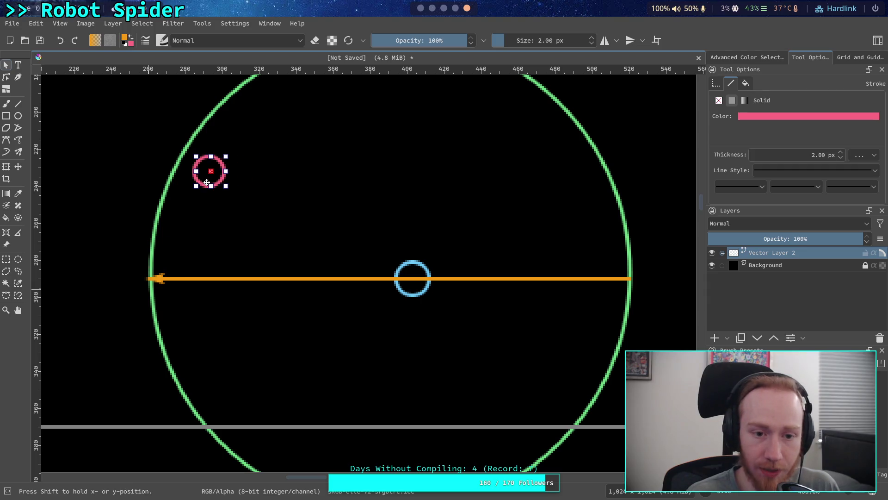
{"action": "left_click", "coordinate": [155, 278]}
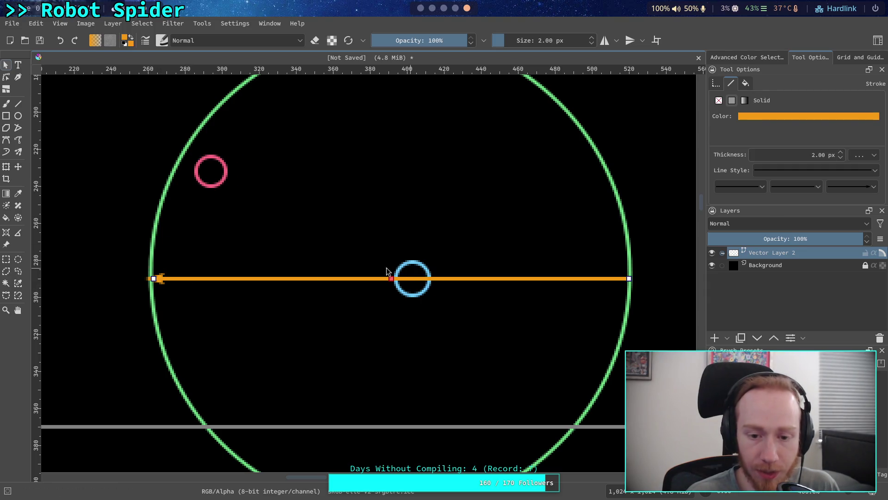
{"action": "left_click", "coordinate": [6, 76]}
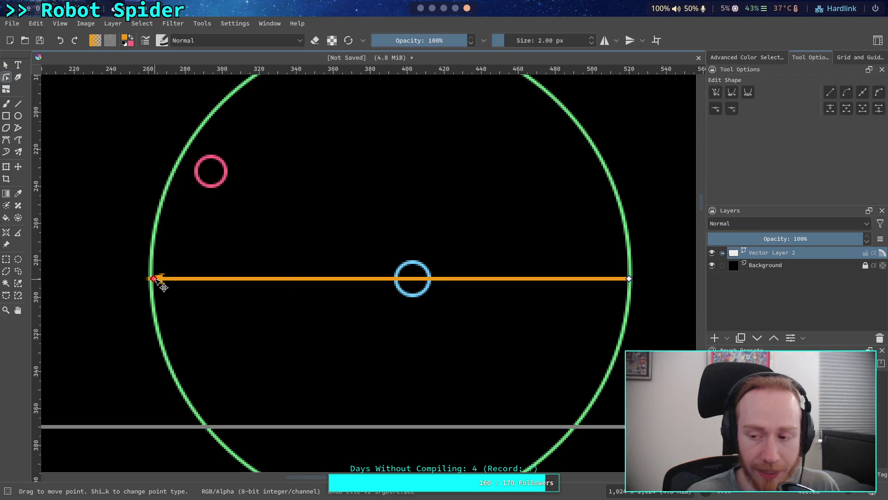
Step: Swing the arrow's left end up past the pink circle and move the blue circle onto it
{"action": "mouse_move", "coordinate": [161, 283]}
{"action": "left_mouse_down"}
{"action": "mouse_move", "coordinate": [164, 158]}
{"action": "mouse_move", "coordinate": [218, 177]}
{"action": "mouse_move", "coordinate": [152, 160]}
{"action": "left_mouse_up"}
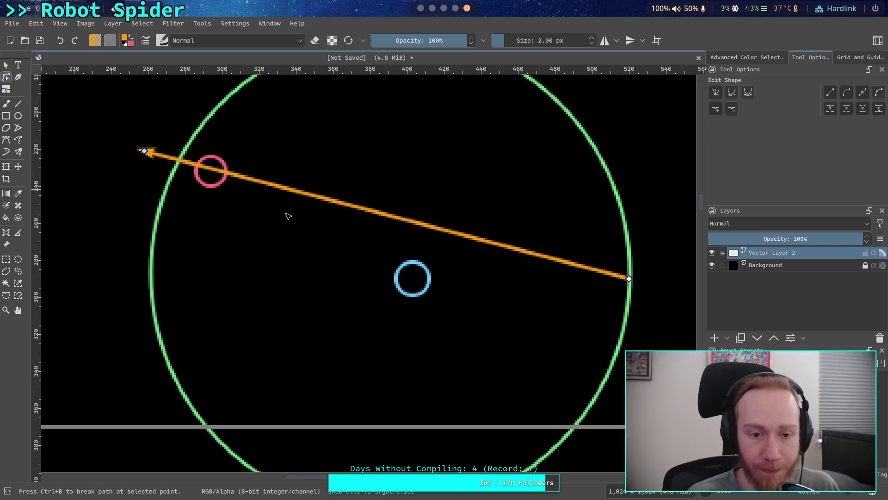
{"action": "left_click", "coordinate": [414, 270]}
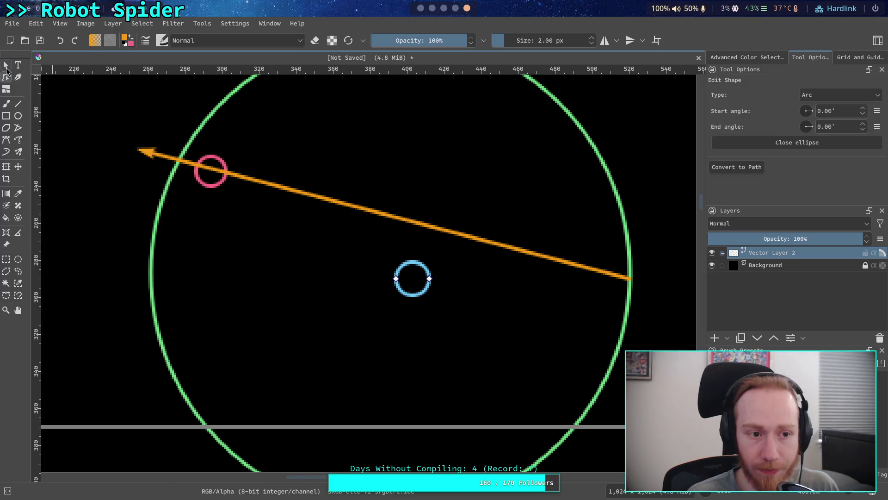
{"action": "left_click", "coordinate": [6, 65]}
{"action": "left_click_drag", "start_coordinate": [429, 290], "coordinate": [450, 238]}
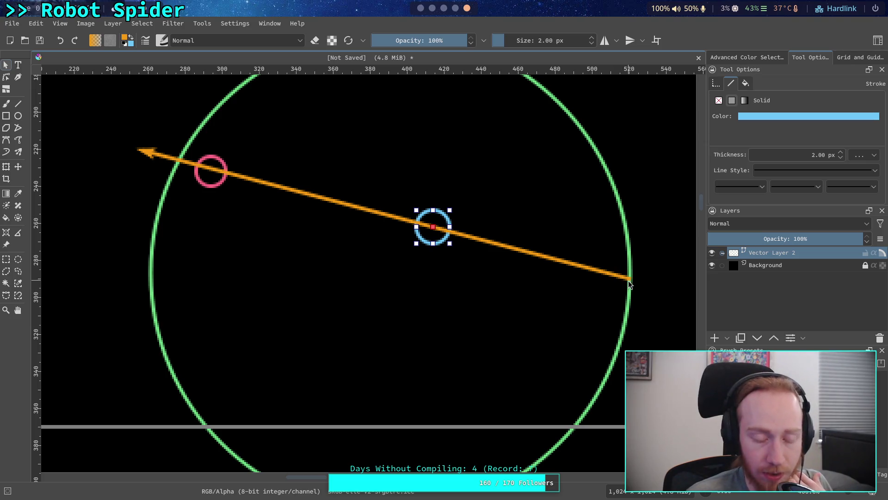
Step: Drag the arrow's left end back down so the arrow runs level across the circle
{"action": "left_click", "coordinate": [144, 151]}
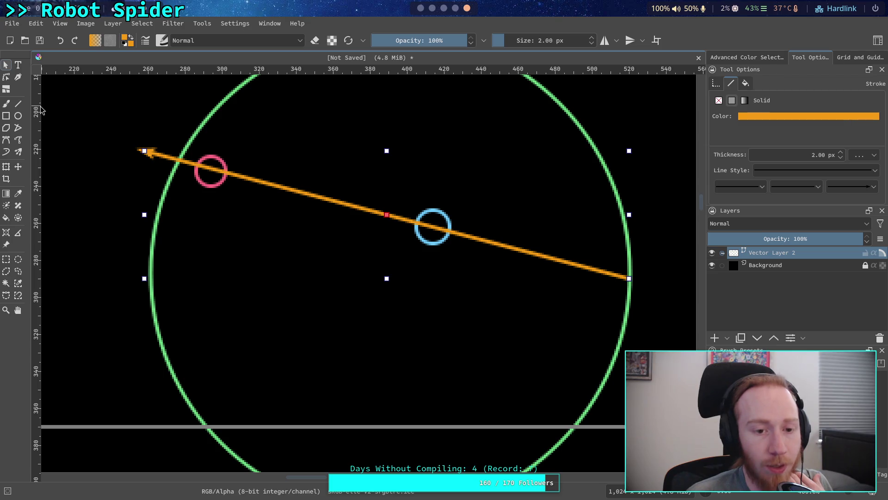
{"action": "left_click", "coordinate": [61, 109]}
{"action": "left_click", "coordinate": [6, 76]}
{"action": "left_click", "coordinate": [144, 151]}
{"action": "mouse_move", "coordinate": [143, 152]}
{"action": "left_mouse_down"}
{"action": "mouse_move", "coordinate": [151, 284]}
{"action": "mouse_move", "coordinate": [157, 276]}
{"action": "mouse_move", "coordinate": [161, 287]}
{"action": "left_mouse_up"}
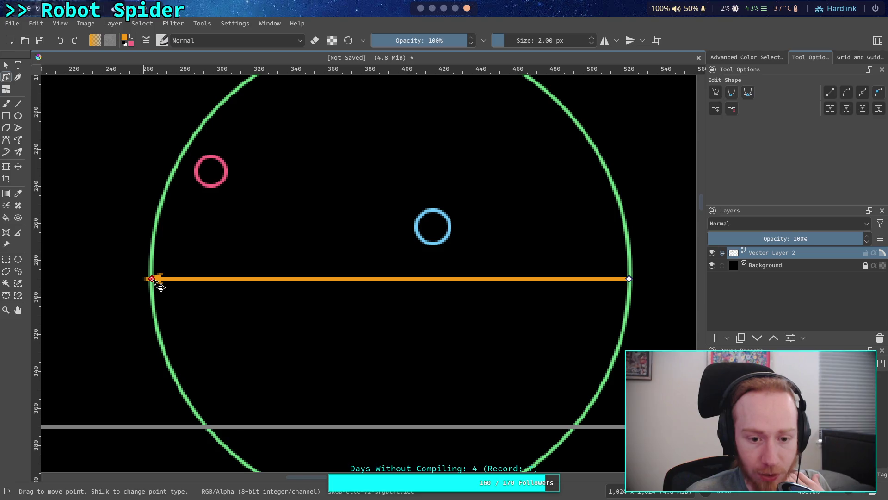
{"action": "left_click", "coordinate": [220, 183]}
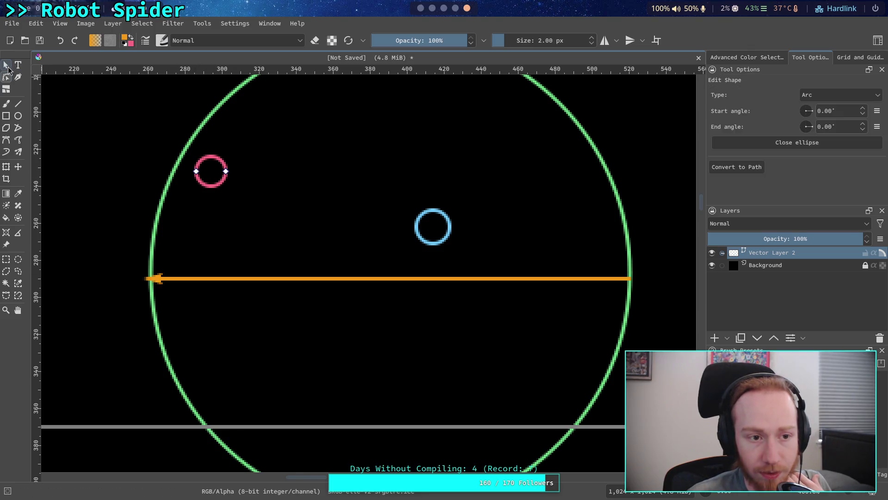
Step: Move the blue circle onto the orange arrow and the pink circle near the green circle's middle
{"action": "left_click", "coordinate": [6, 66]}
{"action": "left_click_drag", "start_coordinate": [419, 230], "coordinate": [240, 281]}
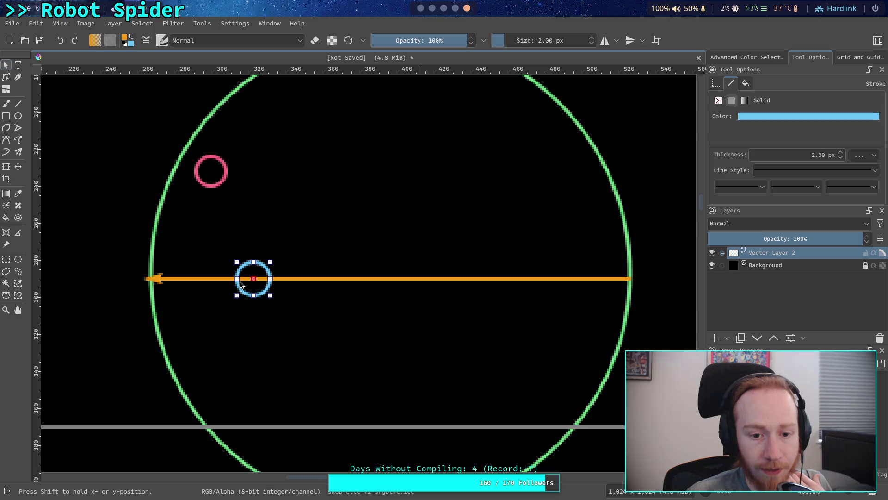
{"action": "left_click_drag", "start_coordinate": [196, 172], "coordinate": [144, 270]}
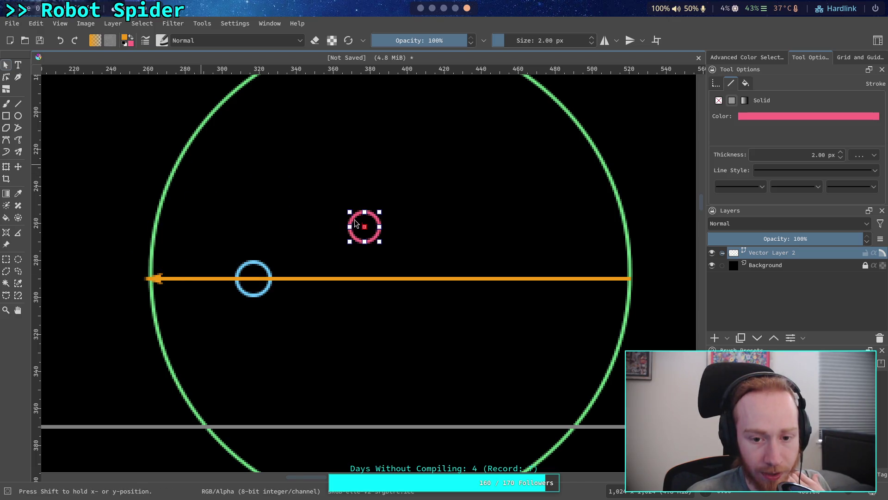
{"action": "left_click_drag", "start_coordinate": [318, 222], "coordinate": [292, 189]}
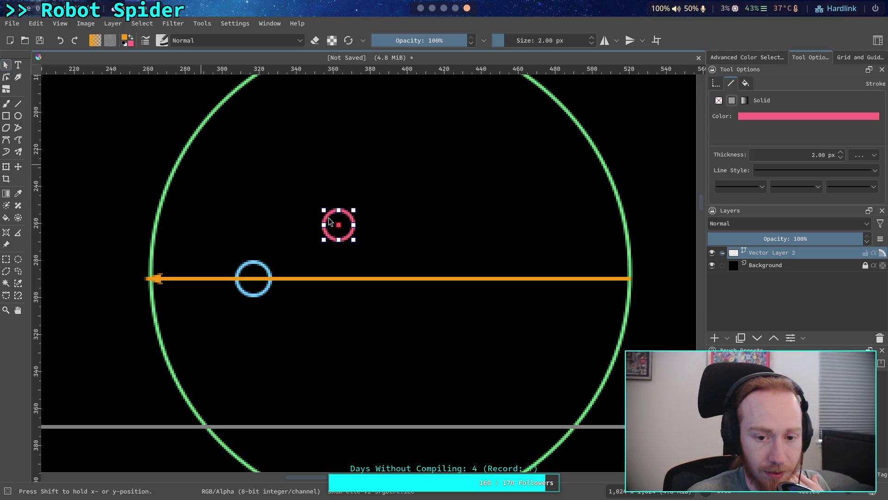
Step: Raise the arrow's left end past the pink circle and move the blue circle up onto it
{"action": "left_click", "coordinate": [155, 278]}
{"action": "double_click", "coordinate": [154, 279]}
{"action": "mouse_move", "coordinate": [156, 280]}
{"action": "left_mouse_down"}
{"action": "mouse_move", "coordinate": [186, 181]}
{"action": "mouse_move", "coordinate": [173, 190]}
{"action": "mouse_move", "coordinate": [164, 273]}
{"action": "mouse_move", "coordinate": [175, 177]}
{"action": "left_mouse_up"}
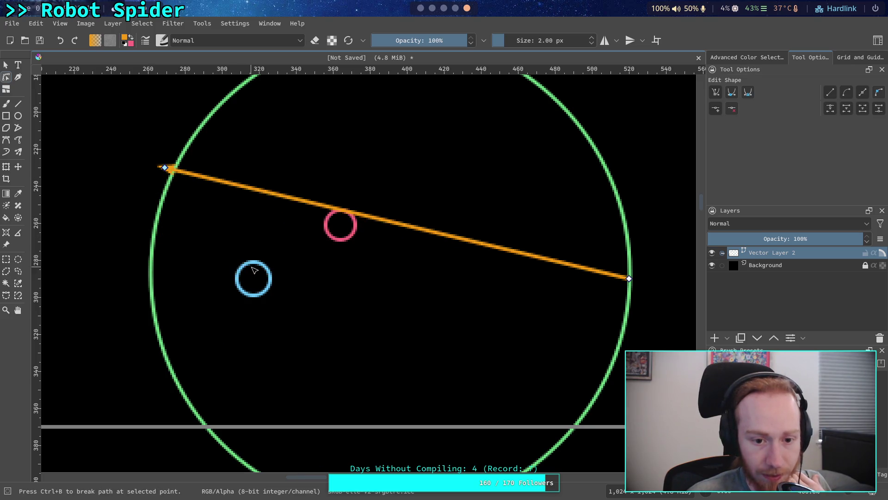
{"action": "left_click", "coordinate": [253, 271]}
{"action": "left_click", "coordinate": [6, 65]}
{"action": "left_click_drag", "start_coordinate": [243, 266], "coordinate": [262, 181]}
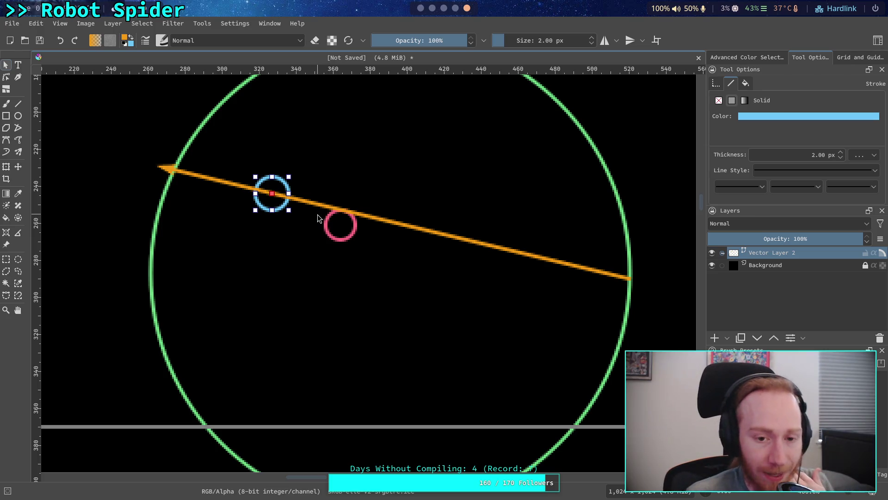
Step: Lower the arrow's left end slightly and realign the blue circle on the line
{"action": "left_click", "coordinate": [193, 175]}
{"action": "left_click", "coordinate": [6, 77]}
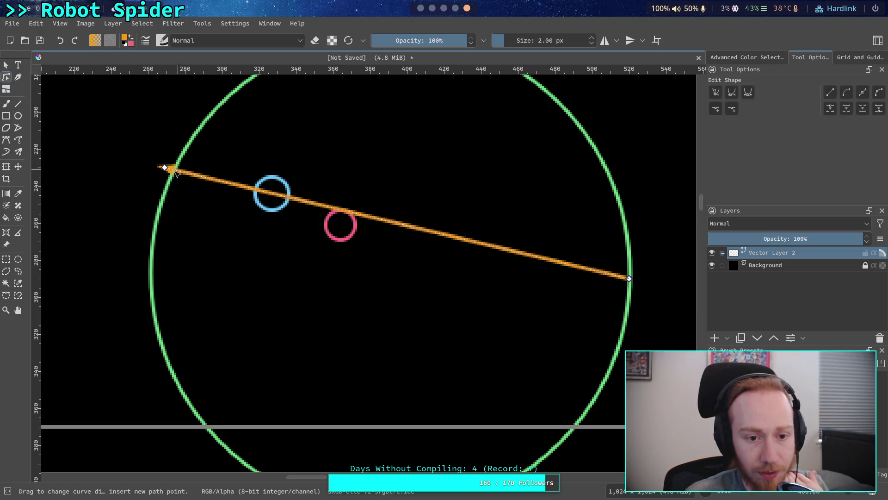
{"action": "left_click_drag", "start_coordinate": [170, 171], "coordinate": [167, 196]}
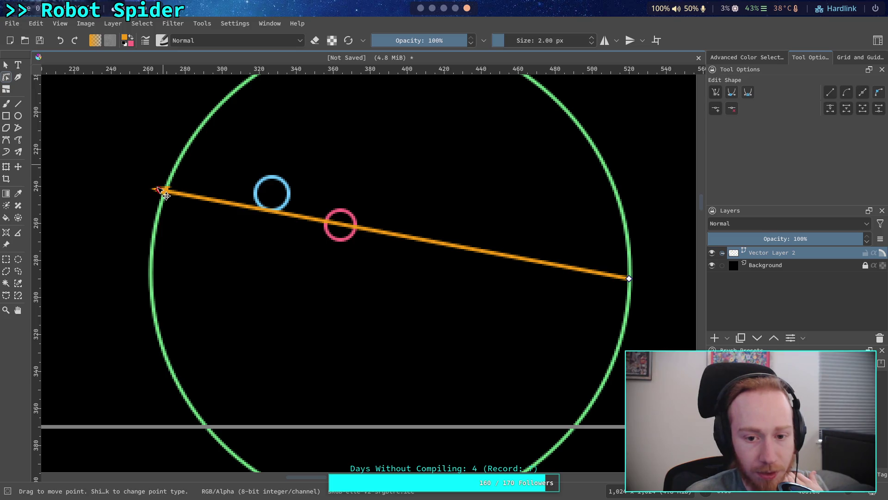
{"action": "left_click", "coordinate": [6, 65]}
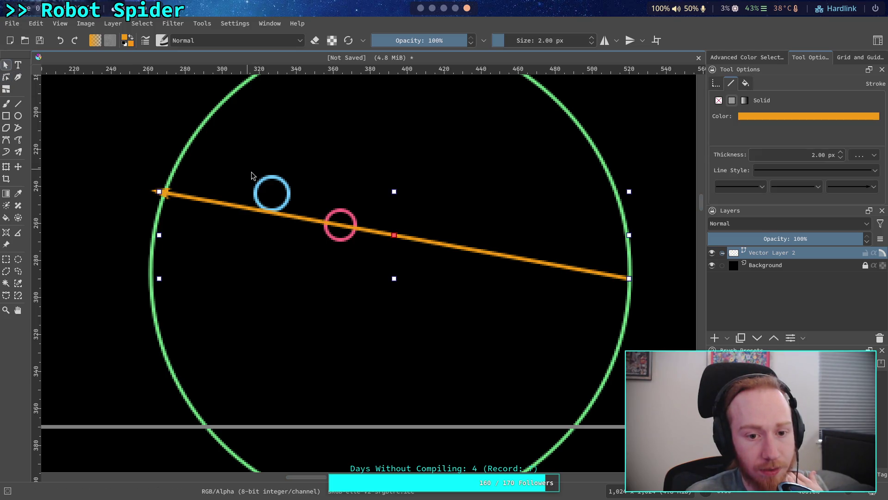
{"action": "left_click", "coordinate": [261, 183]}
{"action": "left_click_drag", "start_coordinate": [261, 183], "coordinate": [256, 201]}
{"action": "left_click", "coordinate": [113, 148]}
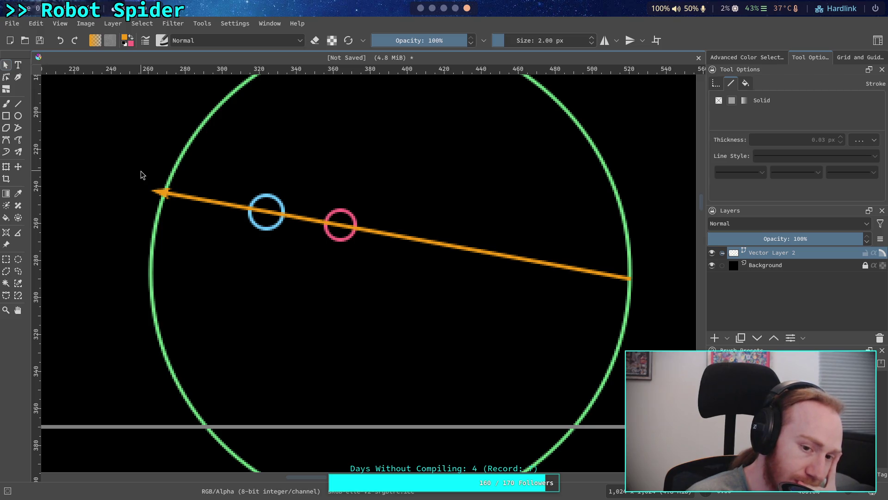
Step: Pull the arrow's left end inside the pink circle
{"action": "left_click", "coordinate": [159, 193]}
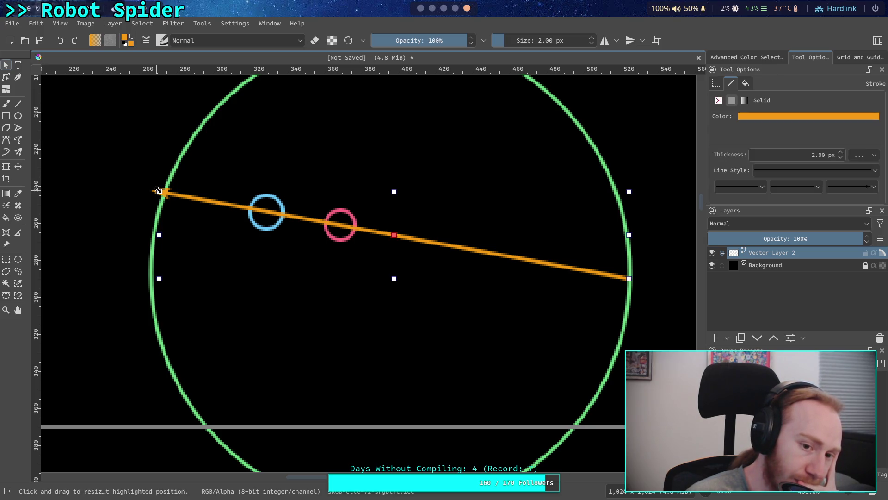
{"action": "left_click", "coordinate": [6, 76]}
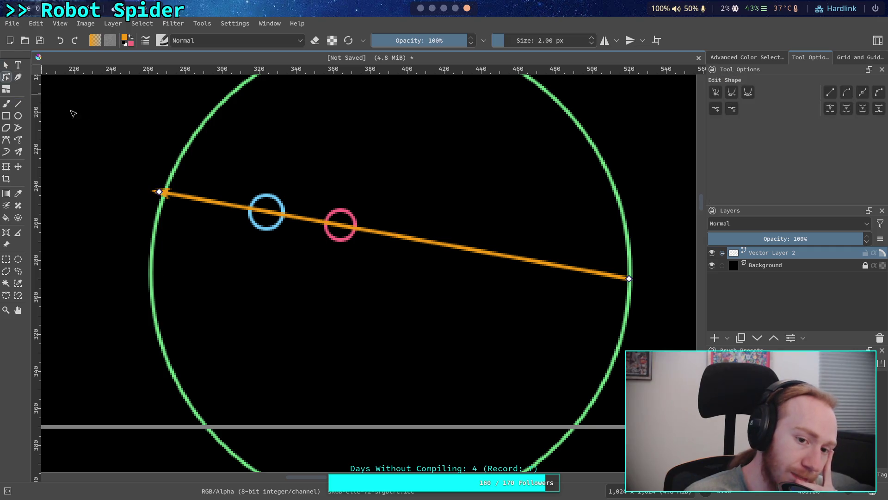
{"action": "left_click_drag", "start_coordinate": [154, 196], "coordinate": [341, 228]}
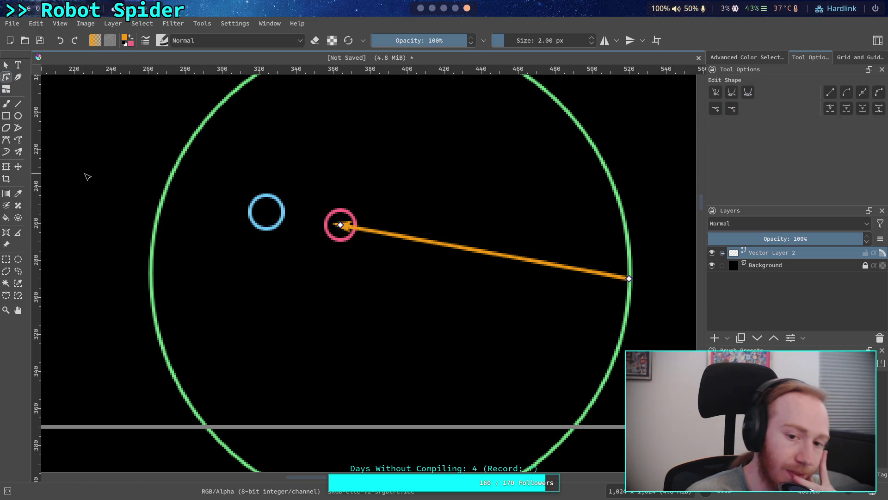
{"action": "left_click", "coordinate": [423, 10]}
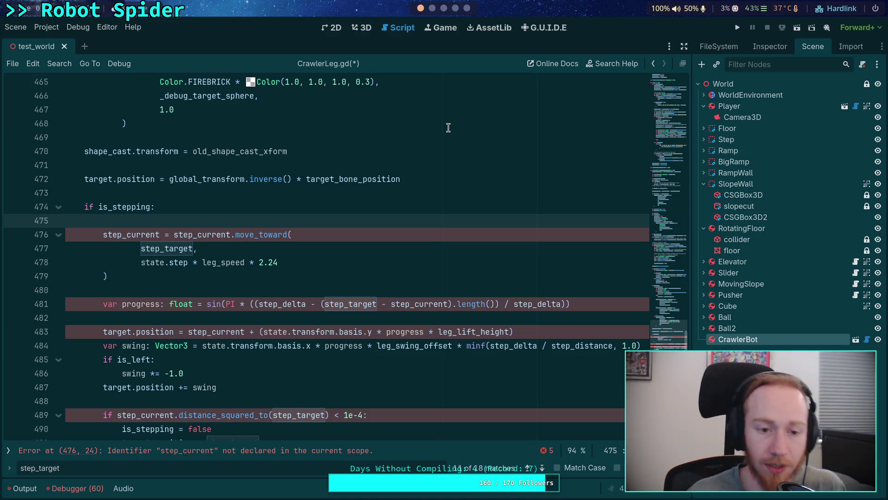
Step: Return from the CrawlerLeg.gd stepping code to the Krita leg diagram
{"action": "left_click", "coordinate": [467, 8]}
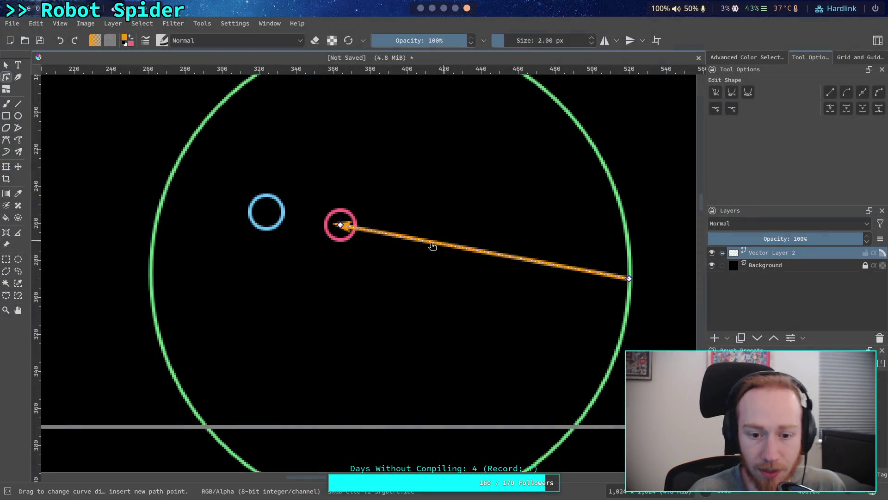
Step: Move the blue circle to the green circle's right edge and the pink circle to its left edge
{"action": "scroll", "coordinate": [405, 264], "scroll_direction": "down", "scroll_amount": 2}
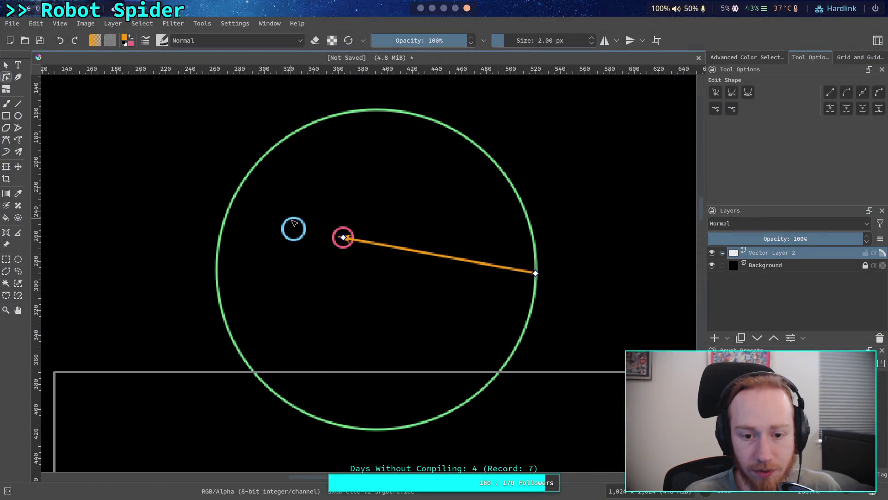
{"action": "left_click", "coordinate": [287, 216]}
{"action": "key", "text": "Escape"}
{"action": "mouse_move", "coordinate": [286, 221]}
{"action": "left_mouse_down"}
{"action": "mouse_move", "coordinate": [486, 226]}
{"action": "mouse_move", "coordinate": [528, 266]}
{"action": "left_mouse_up"}
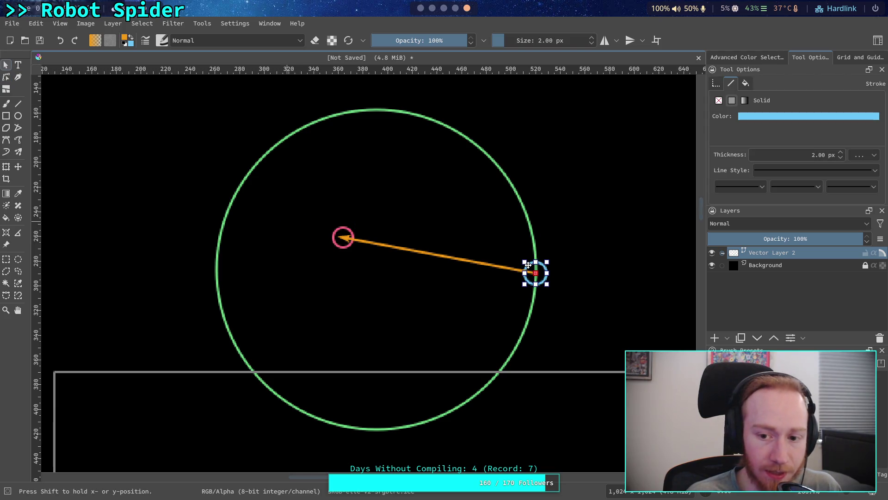
{"action": "left_click", "coordinate": [343, 238]}
{"action": "left_click", "coordinate": [334, 224]}
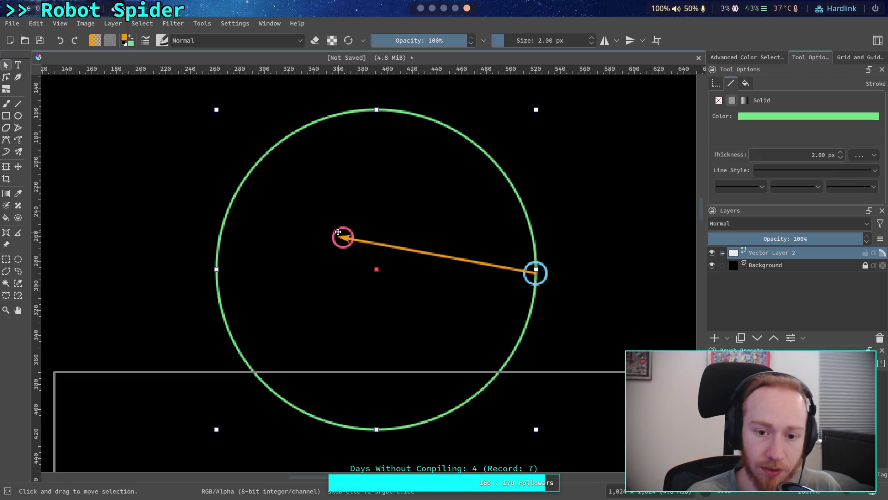
{"action": "left_click", "coordinate": [138, 224]}
{"action": "mouse_move", "coordinate": [343, 231]}
{"action": "left_mouse_down"}
{"action": "mouse_move", "coordinate": [235, 238]}
{"action": "mouse_move", "coordinate": [215, 257]}
{"action": "left_mouse_up"}
Step: Reroute the arrow to run from below the green circle's centre up to the blue circle
{"action": "left_click", "coordinate": [458, 254]}
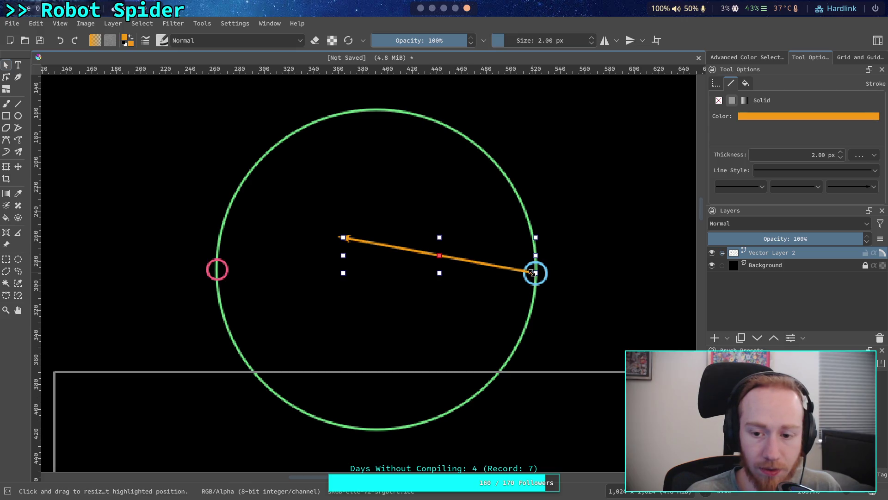
{"action": "left_click", "coordinate": [6, 77]}
{"action": "mouse_move", "coordinate": [536, 274]}
{"action": "left_mouse_down"}
{"action": "mouse_move", "coordinate": [387, 429]}
{"action": "mouse_move", "coordinate": [375, 385]}
{"action": "left_mouse_up"}
{"action": "left_click", "coordinate": [343, 239]}
{"action": "left_click_drag", "start_coordinate": [346, 241], "coordinate": [536, 279]}
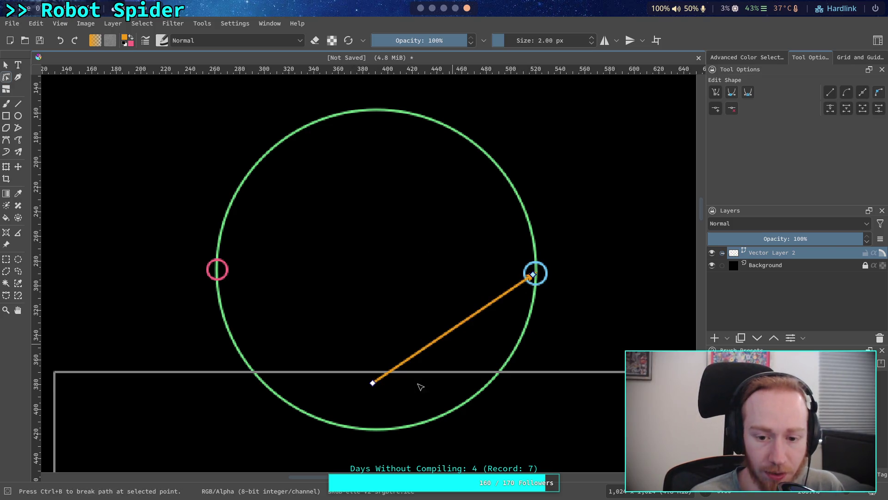
{"action": "mouse_move", "coordinate": [533, 276]}
{"action": "left_mouse_down"}
{"action": "mouse_move", "coordinate": [527, 262]}
{"action": "mouse_move", "coordinate": [478, 242]}
{"action": "mouse_move", "coordinate": [387, 223]}
{"action": "mouse_move", "coordinate": [331, 228]}
{"action": "mouse_move", "coordinate": [216, 270]}
{"action": "mouse_move", "coordinate": [492, 264]}
{"action": "mouse_move", "coordinate": [536, 275]}
{"action": "left_mouse_up"}
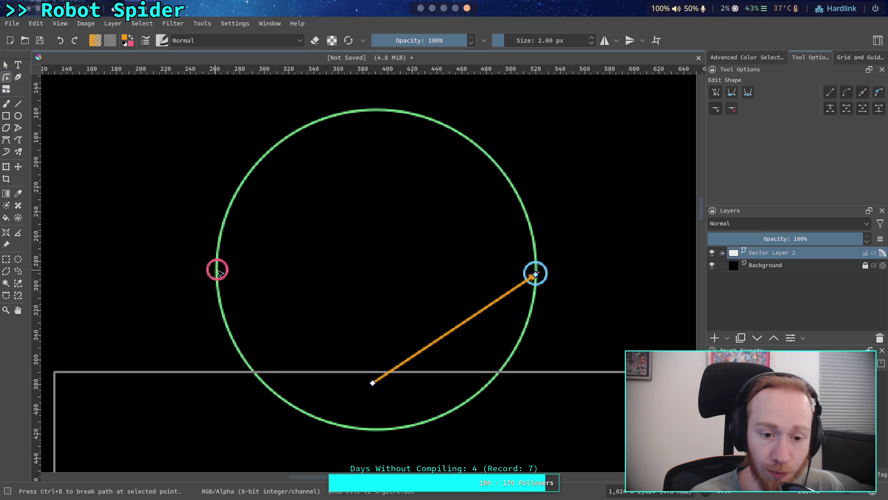
{"action": "left_click", "coordinate": [18, 103]}
Step: Draw a second orange line from the arrow's bottom point to the pink circle, forming a V
{"action": "left_click_drag", "start_coordinate": [375, 384], "coordinate": [217, 270]}
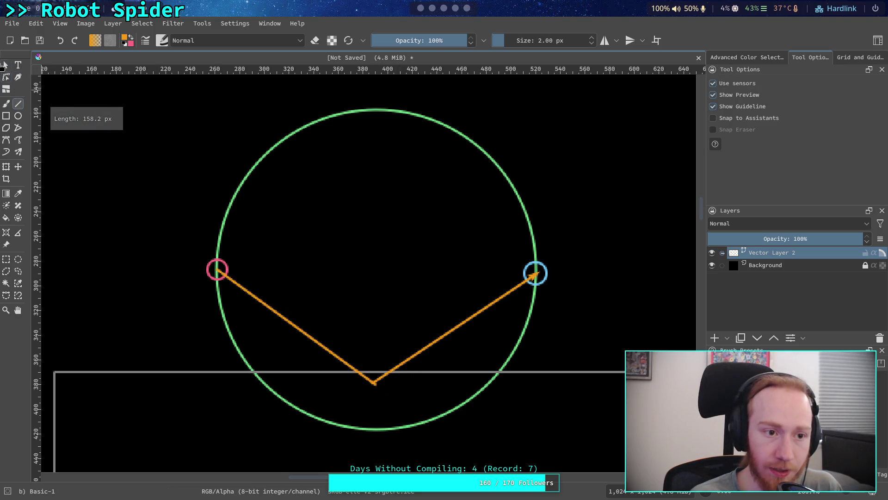
{"action": "left_click", "coordinate": [4, 65]}
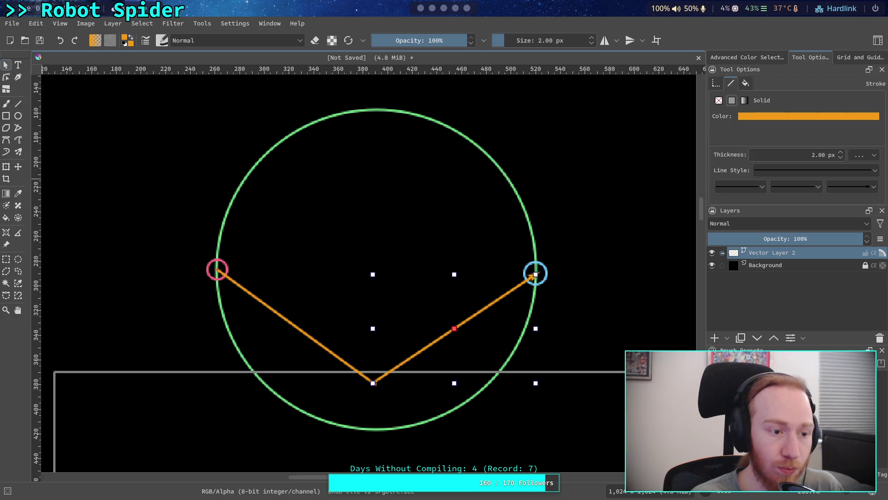
{"action": "left_click", "coordinate": [249, 293]}
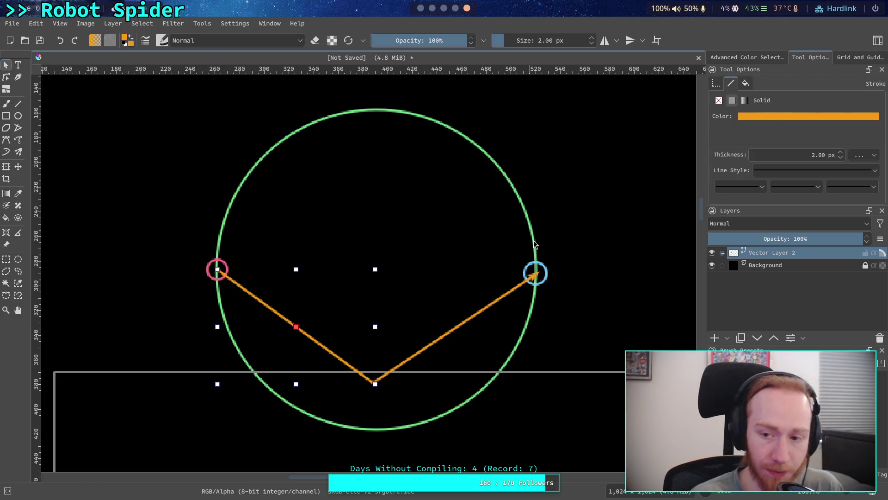
{"action": "left_click", "coordinate": [873, 190]}
{"action": "left_click", "coordinate": [219, 219]}
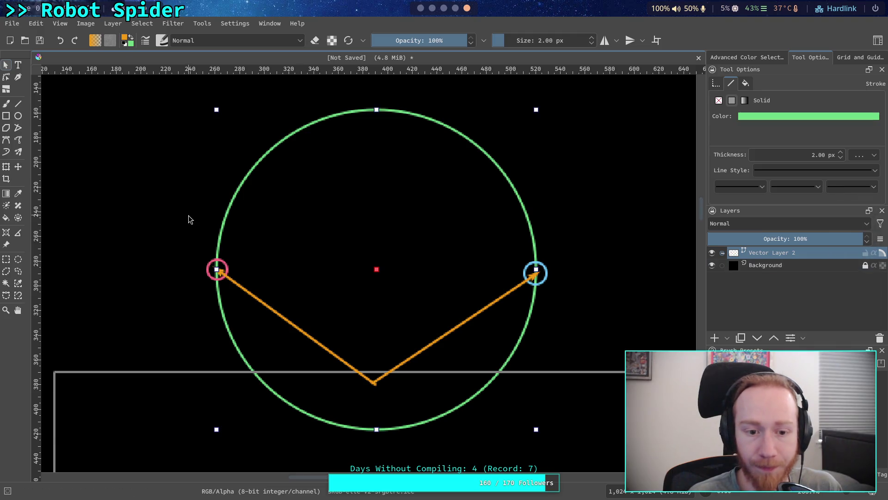
{"action": "left_click", "coordinate": [111, 227]}
{"action": "left_click", "coordinate": [227, 275]}
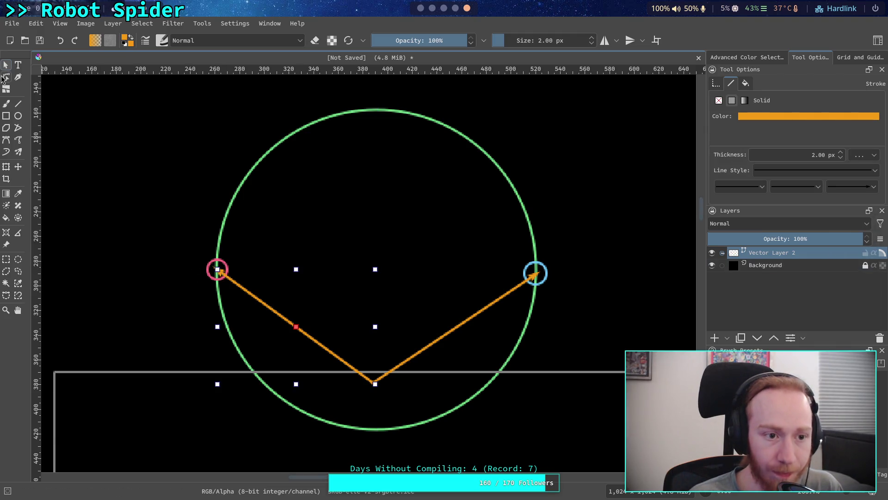
{"action": "left_click", "coordinate": [6, 76]}
{"action": "left_click", "coordinate": [216, 271]}
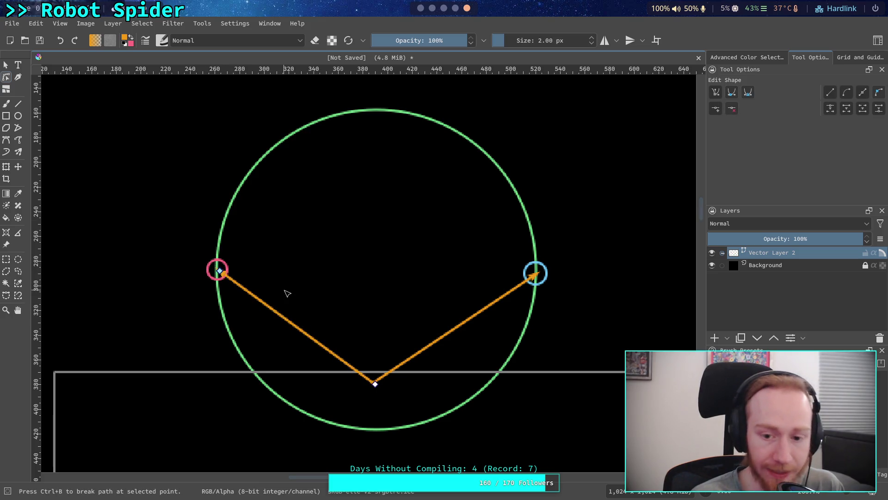
{"action": "left_click", "coordinate": [376, 383]}
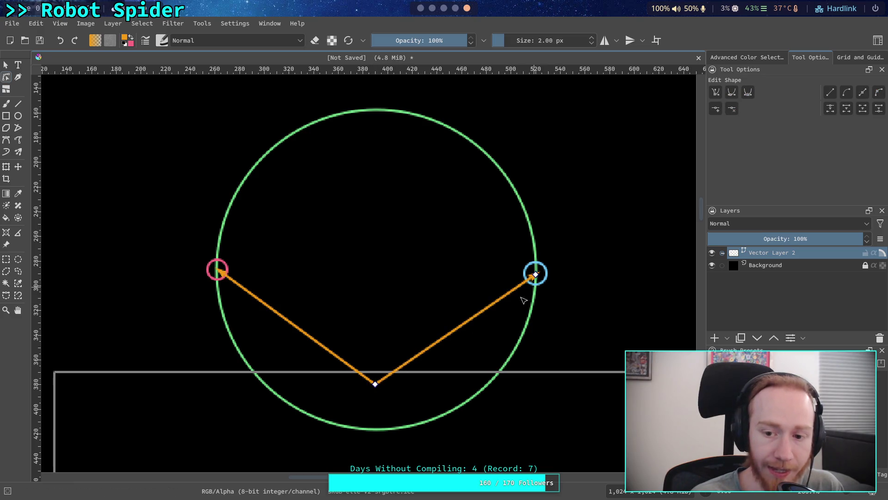
{"action": "left_click", "coordinate": [536, 275]}
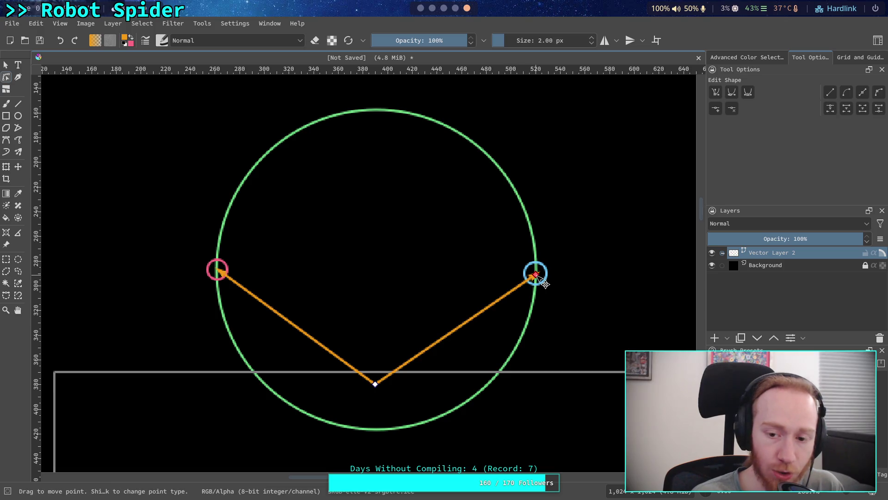
{"action": "mouse_move", "coordinate": [537, 276]}
{"action": "left_mouse_down"}
{"action": "mouse_move", "coordinate": [531, 263]}
{"action": "mouse_move", "coordinate": [464, 229]}
{"action": "mouse_move", "coordinate": [380, 214]}
{"action": "mouse_move", "coordinate": [285, 231]}
{"action": "mouse_move", "coordinate": [218, 266]}
{"action": "mouse_move", "coordinate": [296, 232]}
{"action": "mouse_move", "coordinate": [412, 215]}
{"action": "mouse_move", "coordinate": [546, 281]}
{"action": "mouse_move", "coordinate": [481, 247]}
{"action": "mouse_move", "coordinate": [296, 222]}
{"action": "mouse_move", "coordinate": [220, 268]}
{"action": "mouse_move", "coordinate": [422, 225]}
{"action": "mouse_move", "coordinate": [540, 273]}
{"action": "mouse_move", "coordinate": [451, 233]}
{"action": "mouse_move", "coordinate": [283, 226]}
{"action": "mouse_move", "coordinate": [220, 268]}
{"action": "mouse_move", "coordinate": [440, 230]}
{"action": "mouse_move", "coordinate": [538, 275]}
{"action": "left_mouse_up"}
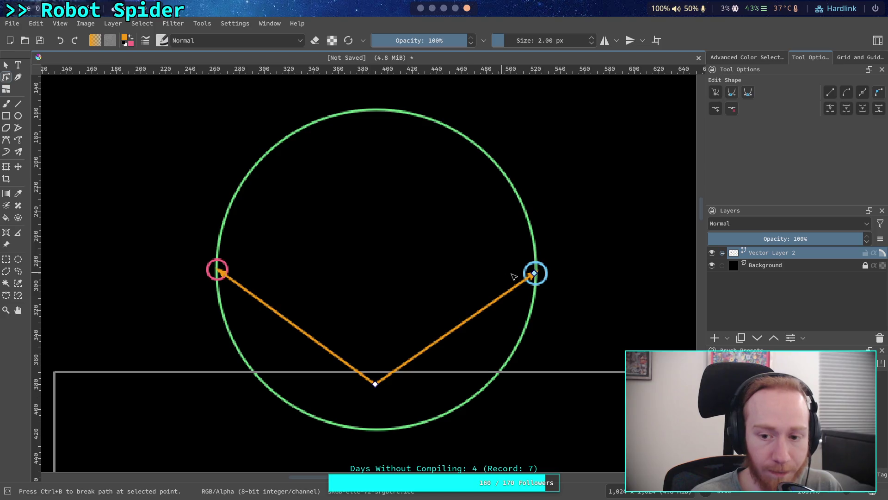
{"action": "mouse_move", "coordinate": [539, 276]}
{"action": "left_mouse_down"}
{"action": "mouse_move", "coordinate": [534, 261]}
{"action": "mouse_move", "coordinate": [462, 225]}
{"action": "mouse_move", "coordinate": [370, 213]}
{"action": "mouse_move", "coordinate": [312, 219]}
{"action": "mouse_move", "coordinate": [224, 279]}
{"action": "mouse_move", "coordinate": [250, 243]}
{"action": "mouse_move", "coordinate": [423, 223]}
{"action": "mouse_move", "coordinate": [539, 275]}
{"action": "left_mouse_up"}
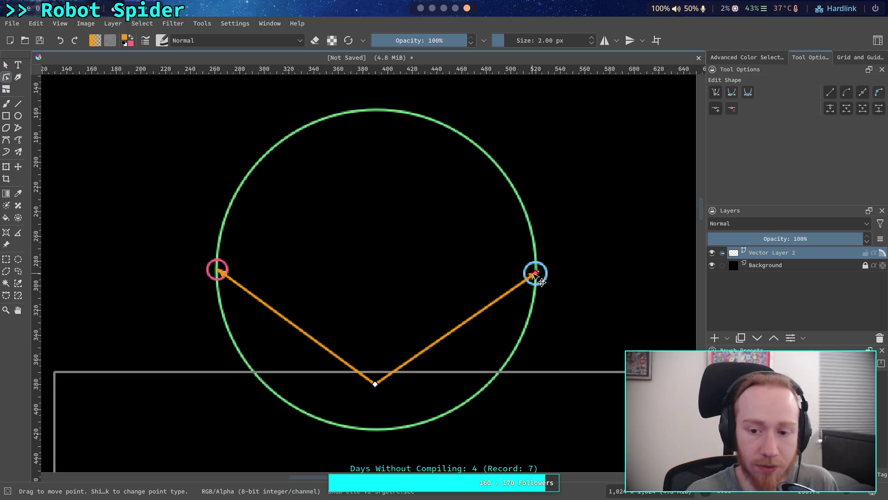
{"action": "left_click_drag", "start_coordinate": [540, 275], "coordinate": [375, 264]}
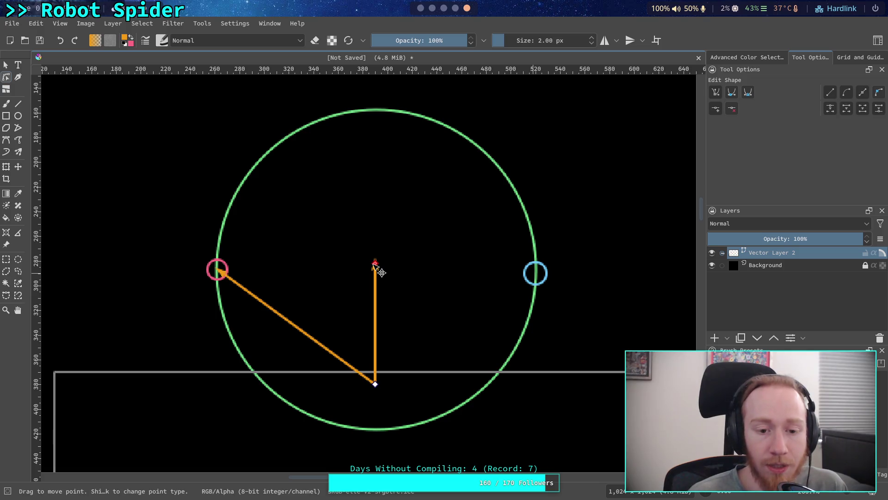
{"action": "mouse_move", "coordinate": [375, 265]}
{"action": "left_mouse_down"}
{"action": "mouse_move", "coordinate": [527, 263]}
{"action": "mouse_move", "coordinate": [536, 273]}
{"action": "mouse_move", "coordinate": [373, 257]}
{"action": "mouse_move", "coordinate": [532, 260]}
{"action": "mouse_move", "coordinate": [535, 273]}
{"action": "left_mouse_up"}
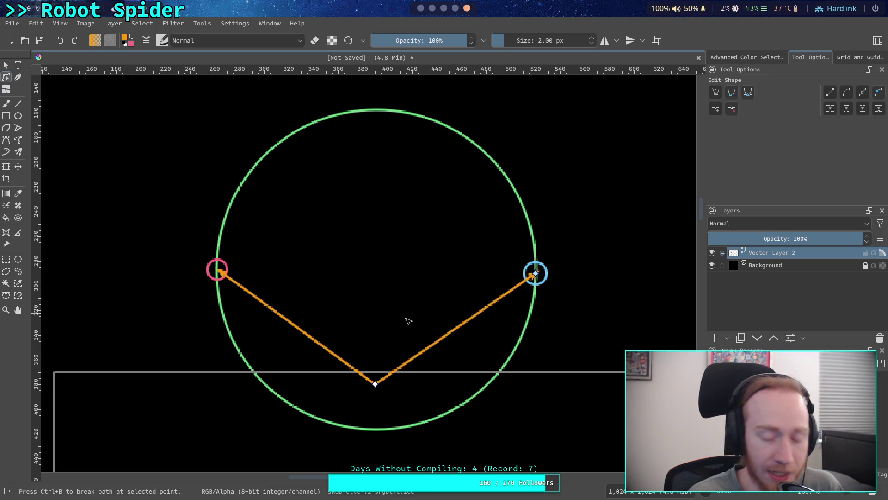
Step: Move the pink target circle up inside the green circle
{"action": "left_click", "coordinate": [214, 268]}
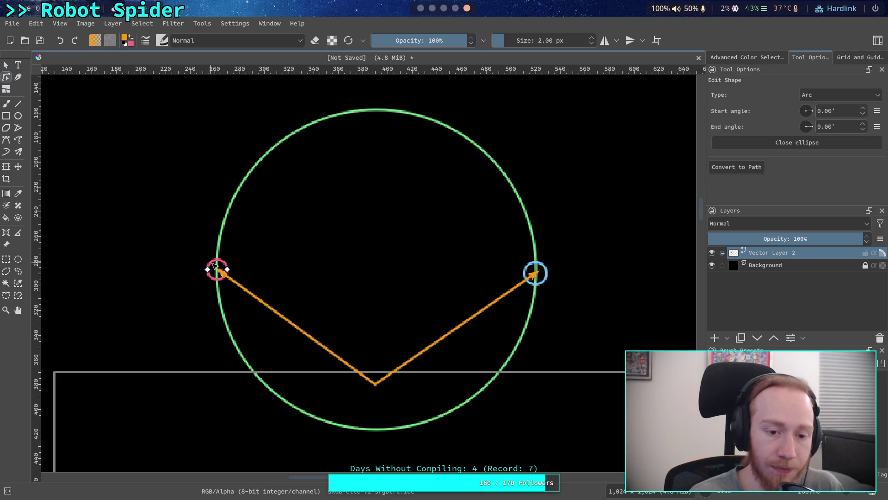
{"action": "left_click", "coordinate": [6, 65]}
{"action": "left_click_drag", "start_coordinate": [218, 269], "coordinate": [325, 179]}
Step: Drag the left arrow's tip into the pink circle's new position
{"action": "left_click", "coordinate": [227, 277]}
{"action": "left_click", "coordinate": [6, 77]}
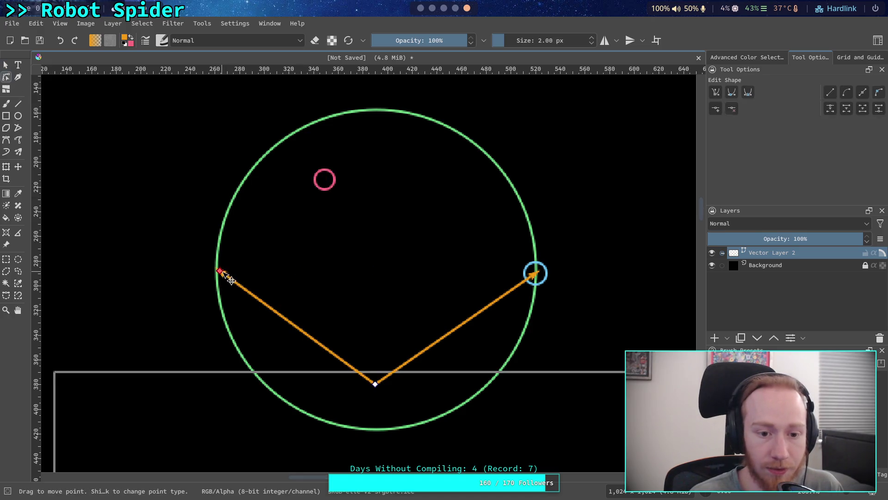
{"action": "left_click_drag", "start_coordinate": [221, 272], "coordinate": [328, 182]}
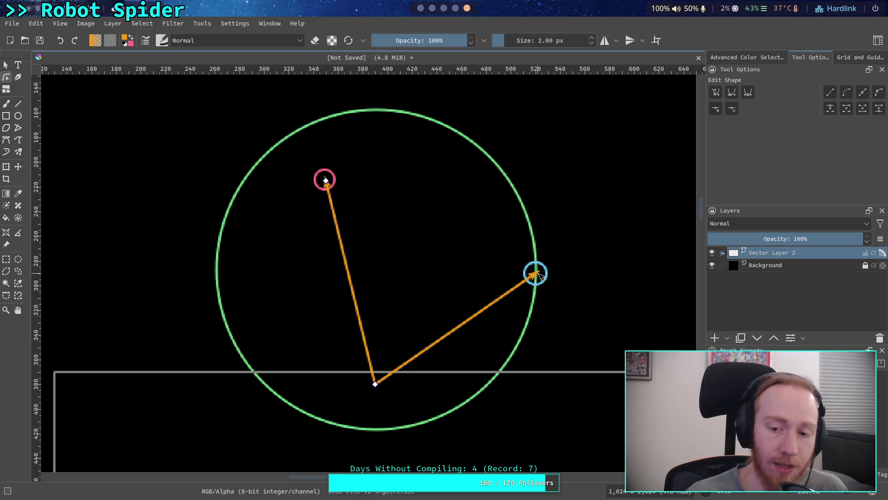
{"action": "left_click", "coordinate": [538, 277]}
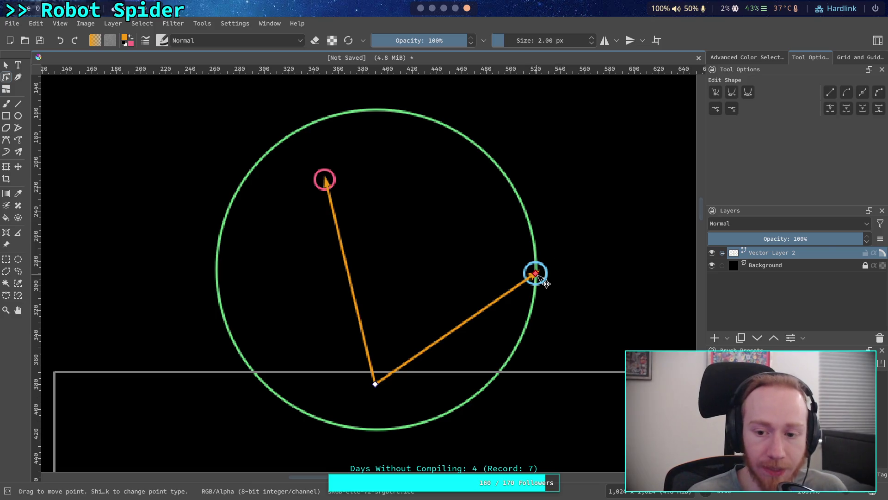
Step: Fine-tune the right arrow's tip, then pull the upper arrow's tip just right of the pink circle
{"action": "mouse_move", "coordinate": [538, 276]}
{"action": "left_mouse_down"}
{"action": "mouse_move", "coordinate": [353, 182]}
{"action": "mouse_move", "coordinate": [327, 181]}
{"action": "mouse_move", "coordinate": [345, 190]}
{"action": "mouse_move", "coordinate": [351, 175]}
{"action": "mouse_move", "coordinate": [335, 189]}
{"action": "mouse_move", "coordinate": [425, 218]}
{"action": "mouse_move", "coordinate": [536, 273]}
{"action": "left_mouse_up"}
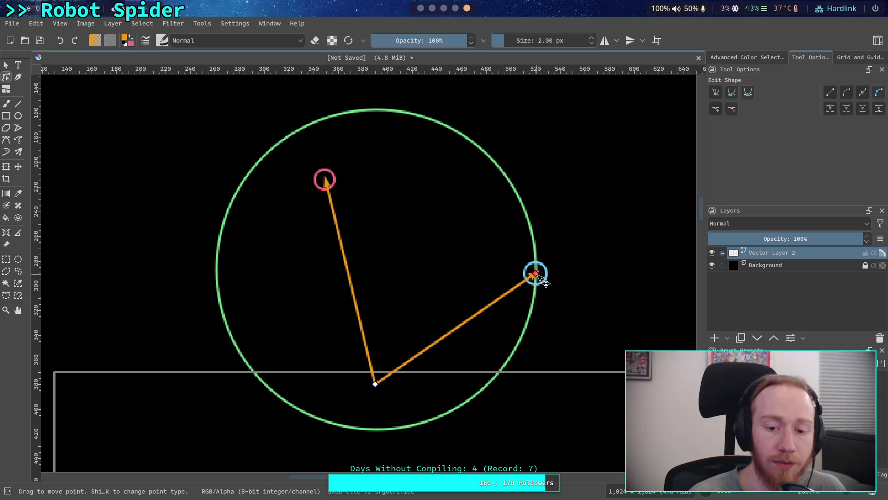
{"action": "mouse_move", "coordinate": [536, 274]}
{"action": "left_mouse_down"}
{"action": "mouse_move", "coordinate": [326, 179]}
{"action": "mouse_move", "coordinate": [546, 283]}
{"action": "mouse_move", "coordinate": [356, 192]}
{"action": "mouse_move", "coordinate": [463, 250]}
{"action": "mouse_move", "coordinate": [537, 275]}
{"action": "left_mouse_up"}
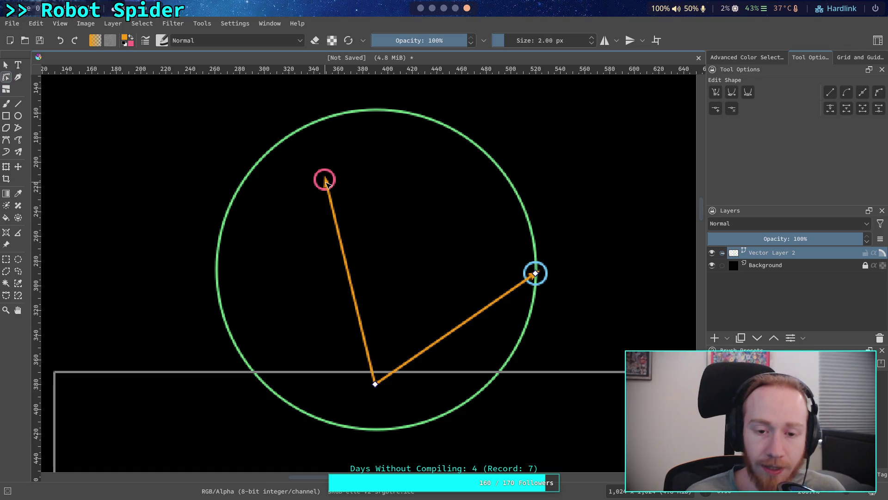
{"action": "mouse_move", "coordinate": [333, 179]}
{"action": "left_mouse_down"}
{"action": "mouse_move", "coordinate": [341, 188]}
{"action": "mouse_move", "coordinate": [339, 179]}
{"action": "left_mouse_up"}
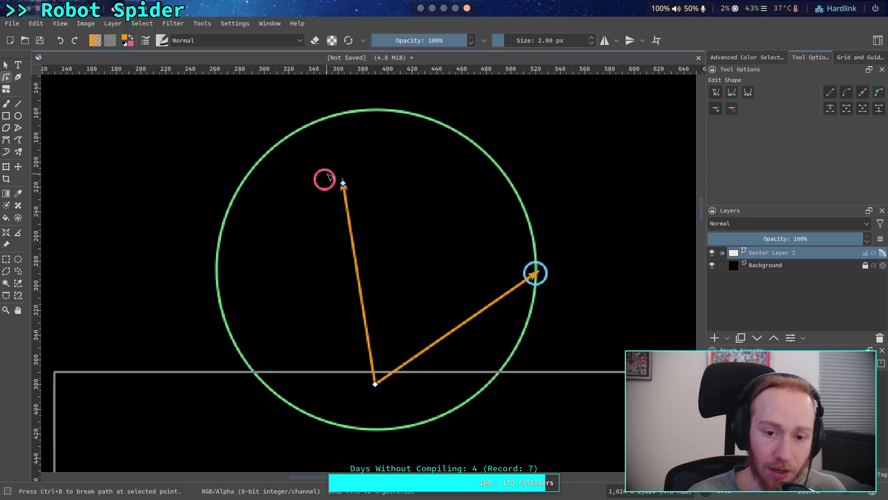
Step: Select the pink circle as a shape and nudge it right onto the arrow tip
{"action": "left_click", "coordinate": [329, 177]}
{"action": "left_click", "coordinate": [6, 65]}
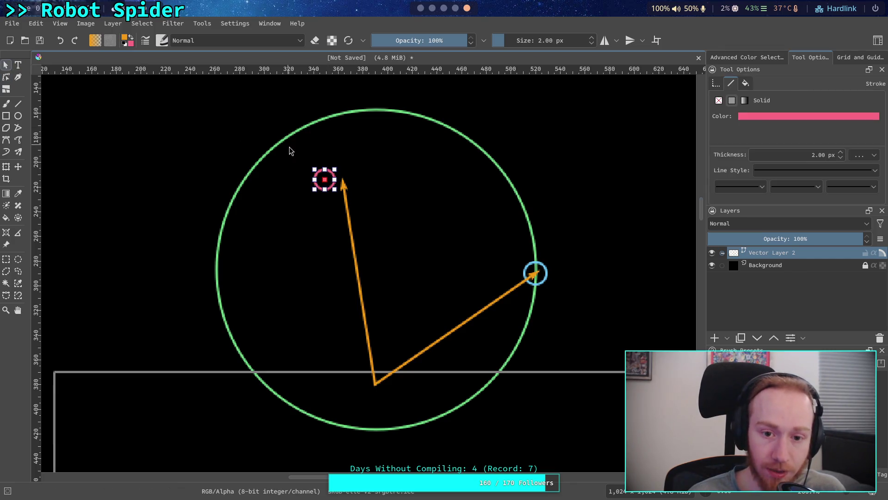
{"action": "left_click_drag", "start_coordinate": [321, 173], "coordinate": [340, 175]}
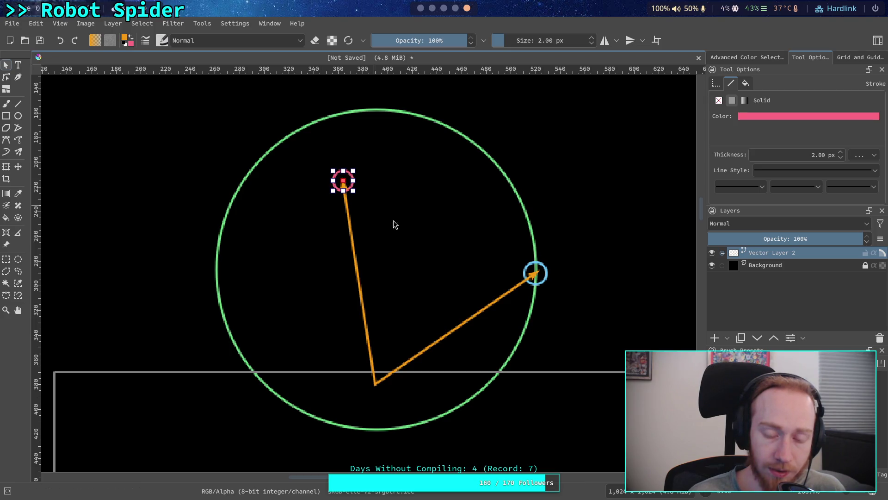
{"action": "left_click", "coordinate": [431, 237]}
{"action": "left_click", "coordinate": [628, 226]}
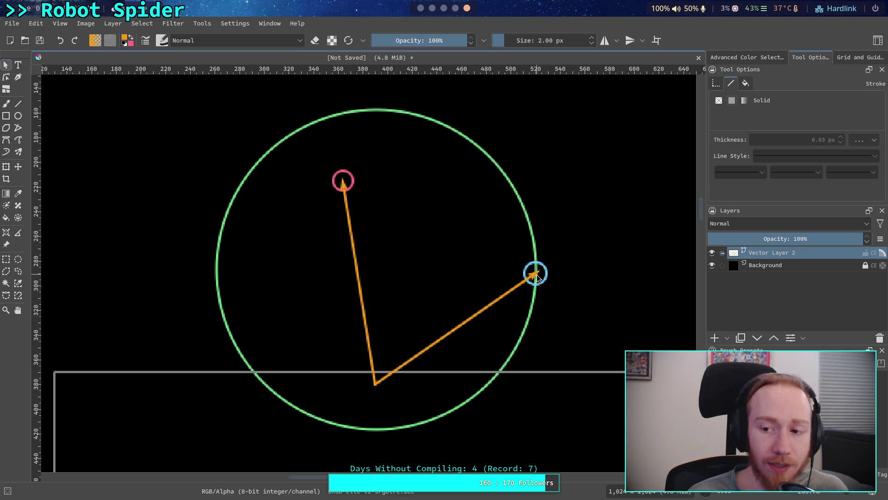
Step: Drag the pink circle further left, past the upper orange arrow
{"action": "left_click", "coordinate": [346, 188]}
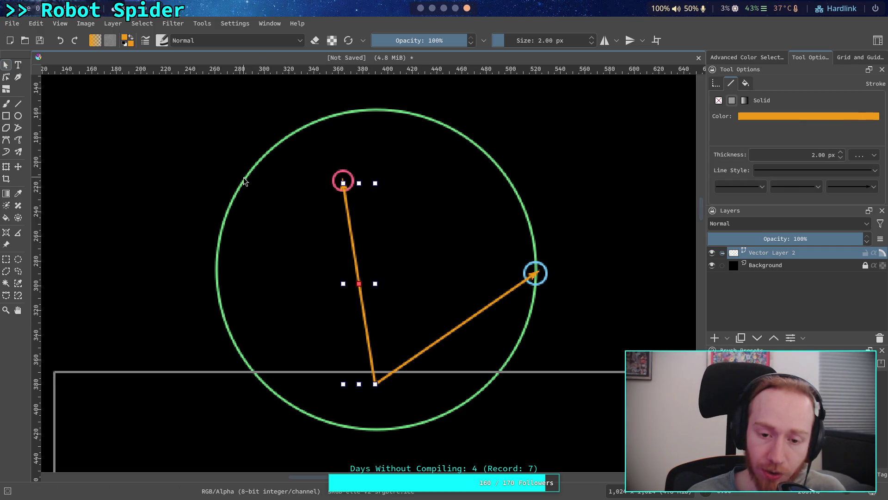
{"action": "left_click", "coordinate": [172, 144]}
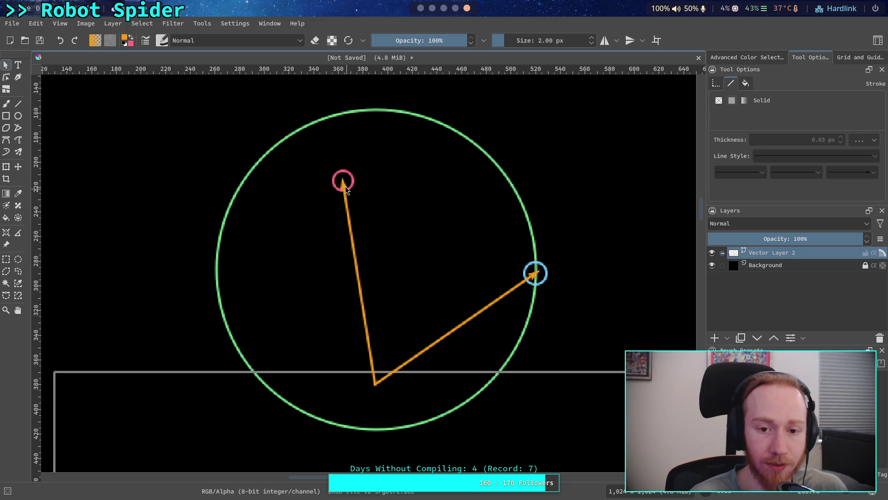
{"action": "left_click", "coordinate": [345, 186]}
{"action": "key", "text": "ctrl+a"}
{"action": "left_click", "coordinate": [285, 169]}
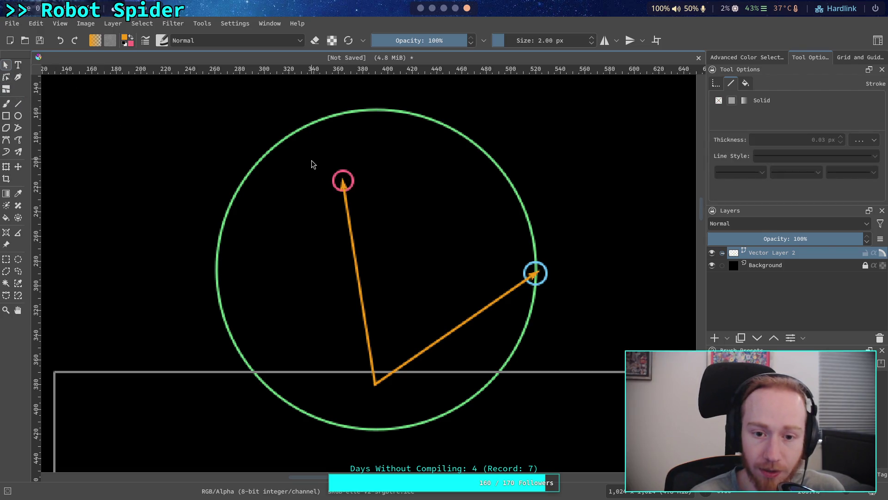
{"action": "left_click_drag", "start_coordinate": [330, 174], "coordinate": [270, 179]}
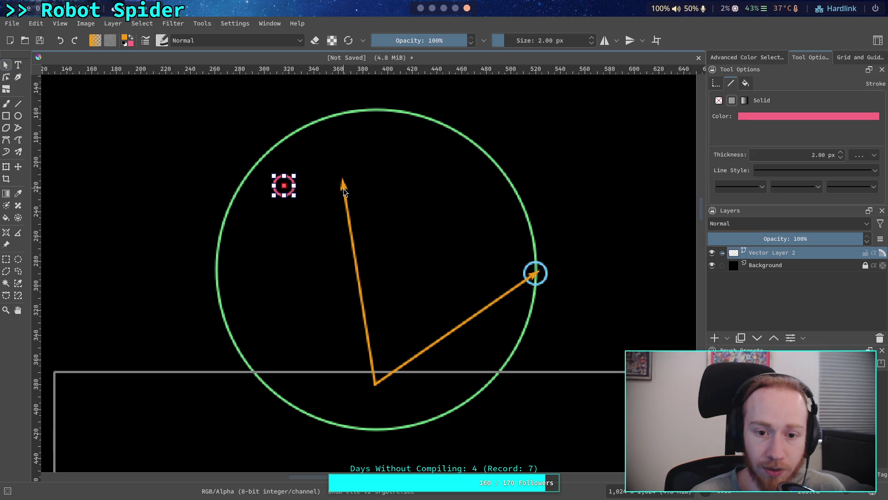
Step: With Edit Shapes, drag the upper arrow's tip node into the pink circle, then return to Godot
{"action": "left_click", "coordinate": [344, 190]}
{"action": "left_click", "coordinate": [6, 77]}
{"action": "left_click_drag", "start_coordinate": [345, 185], "coordinate": [286, 189]}
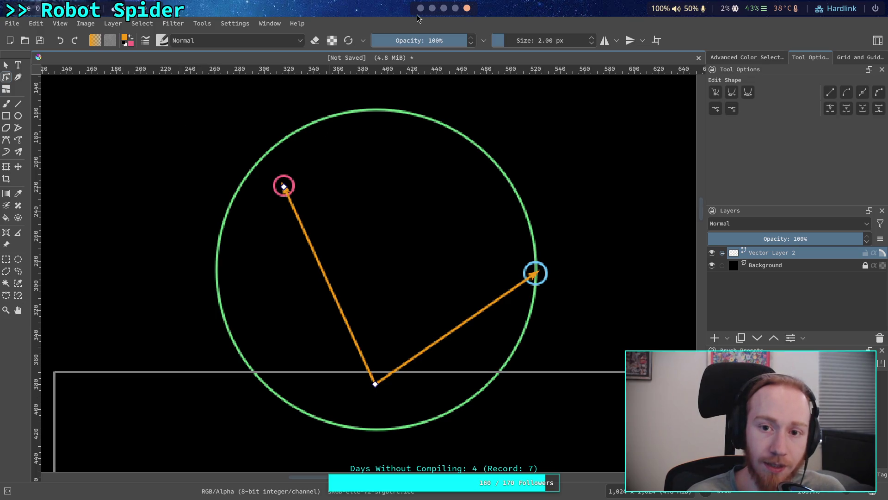
{"action": "key", "text": "alt+Tab"}
{"action": "scroll", "coordinate": [258, 282], "scroll_direction": "up", "scroll_amount": 5}
{"action": "left_click_drag", "start_coordinate": [666, 331], "coordinate": [663, 189]}
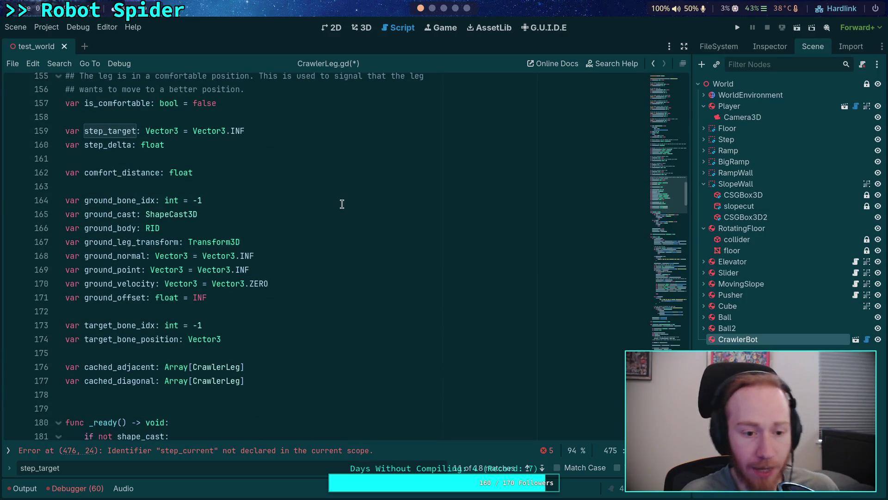
{"action": "scroll", "coordinate": [347, 199], "scroll_direction": "up", "scroll_amount": 7}
{"action": "scroll", "coordinate": [300, 239], "scroll_direction": "up", "scroll_amount": 9}
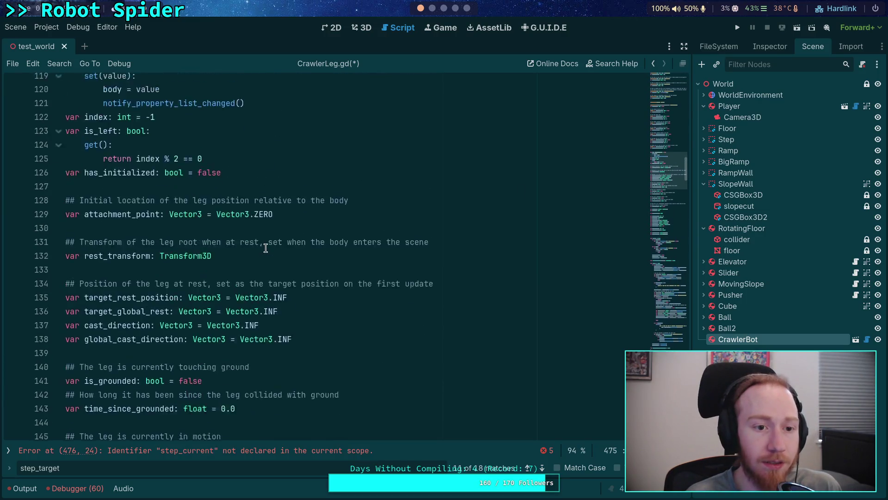
{"action": "scroll", "coordinate": [266, 248], "scroll_direction": "up", "scroll_amount": 4}
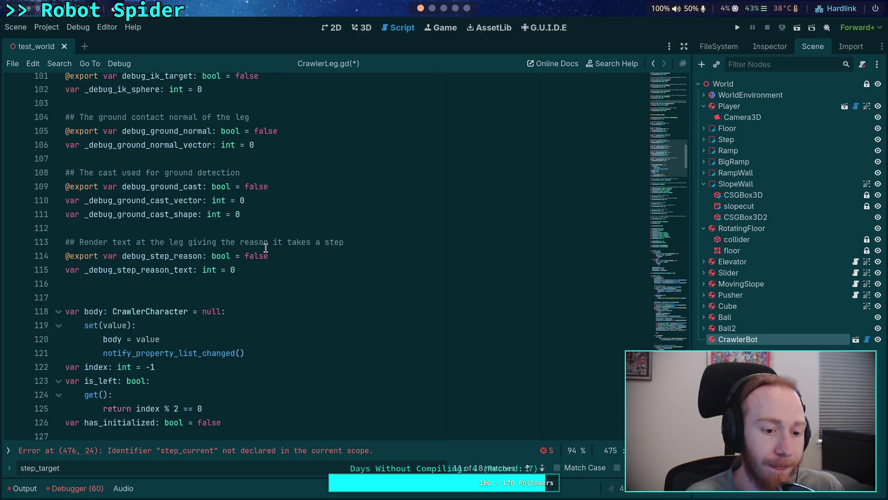
{"action": "scroll", "coordinate": [267, 248], "scroll_direction": "up", "scroll_amount": 3}
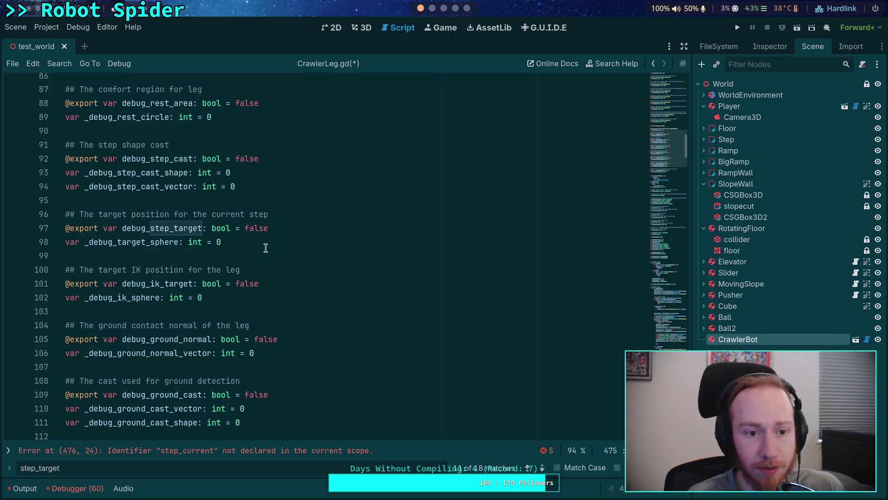
{"action": "scroll", "coordinate": [252, 246], "scroll_direction": "up", "scroll_amount": 9}
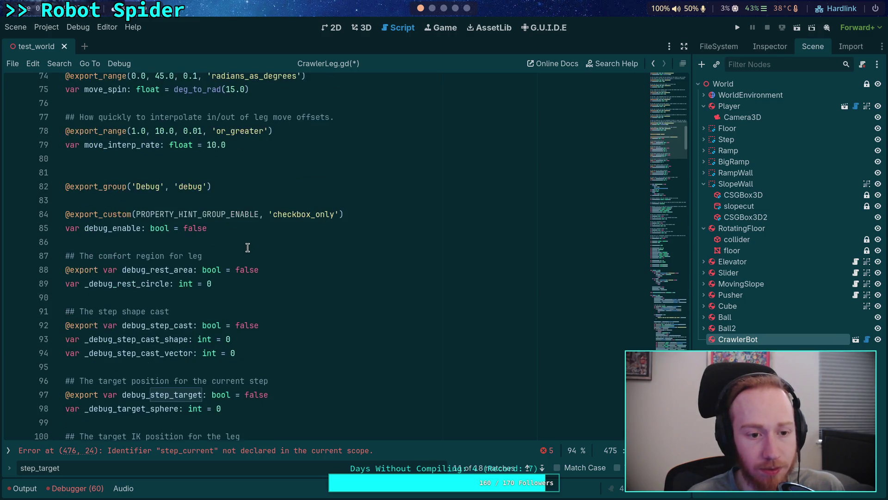
{"action": "scroll", "coordinate": [251, 246], "scroll_direction": "up", "scroll_amount": 11}
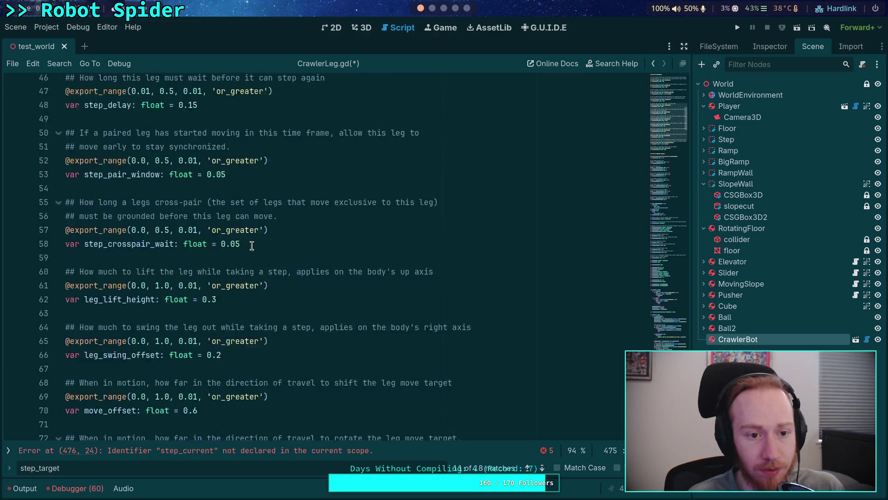
{"action": "scroll", "coordinate": [252, 246], "scroll_direction": "up", "scroll_amount": 8}
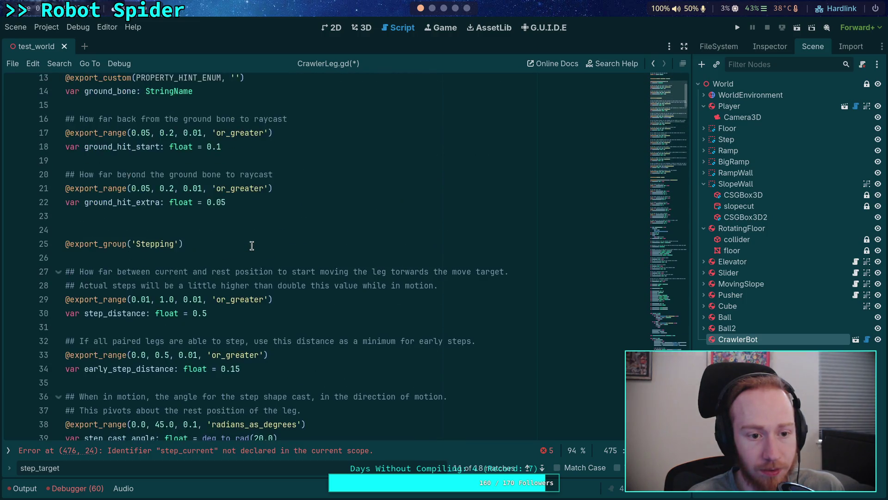
{"action": "scroll", "coordinate": [252, 246], "scroll_direction": "down", "scroll_amount": 8}
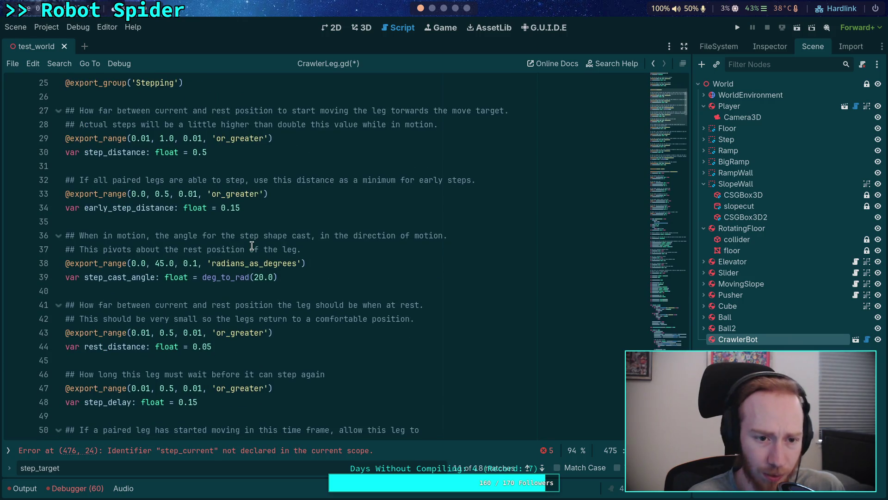
{"action": "scroll", "coordinate": [252, 246], "scroll_direction": "down", "scroll_amount": 9}
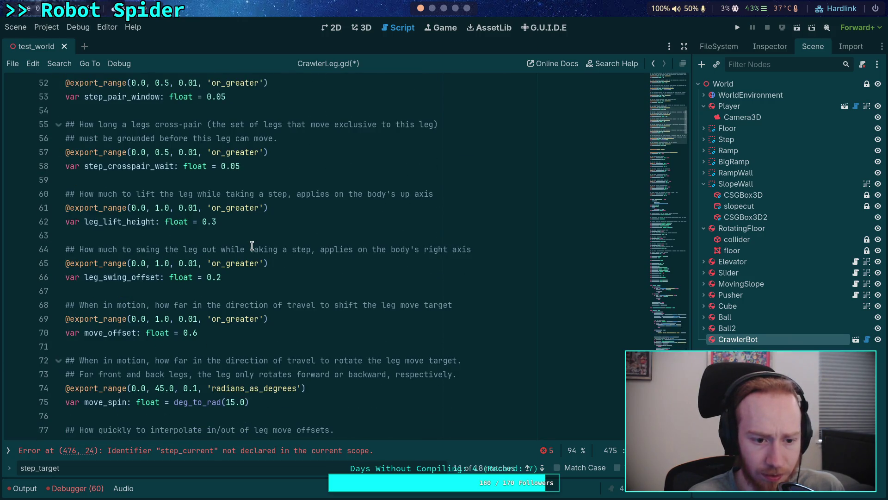
{"action": "scroll", "coordinate": [252, 246], "scroll_direction": "down", "scroll_amount": 3}
{"action": "left_click_drag", "start_coordinate": [258, 234], "coordinate": [118, 198]}
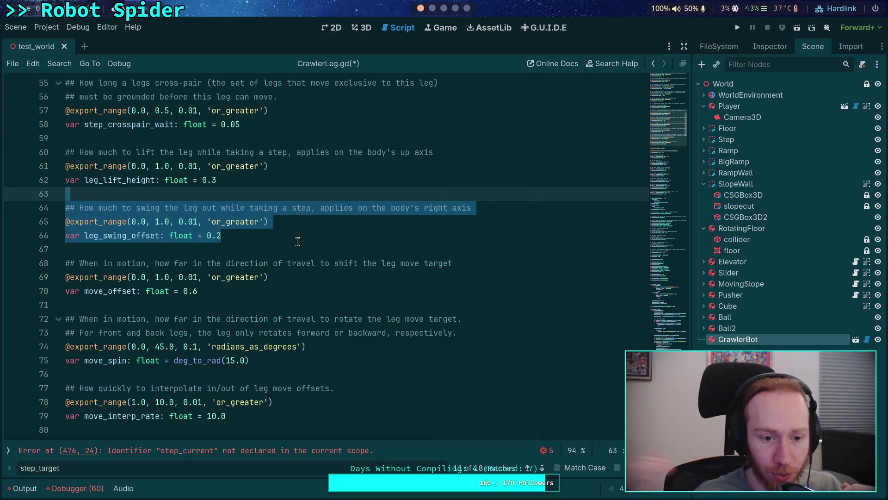
Step: Rewrite the end of the line 64 comment to read '1.0 is 100% swing'
{"action": "left_click", "coordinate": [298, 241]}
{"action": "mouse_move", "coordinate": [491, 207]}
{"action": "left_mouse_down"}
{"action": "mouse_move", "coordinate": [160, 211]}
{"action": "mouse_move", "coordinate": [322, 208]}
{"action": "left_mouse_up"}
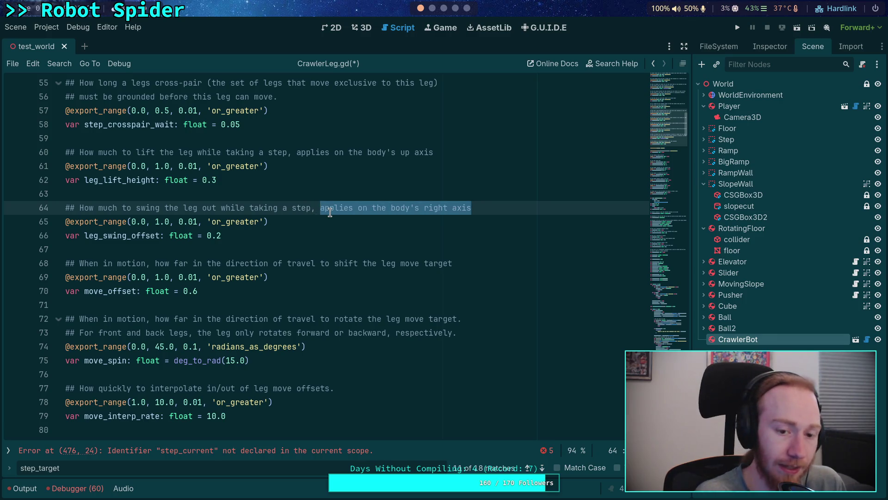
{"action": "type", "text": "1.0 is f"}
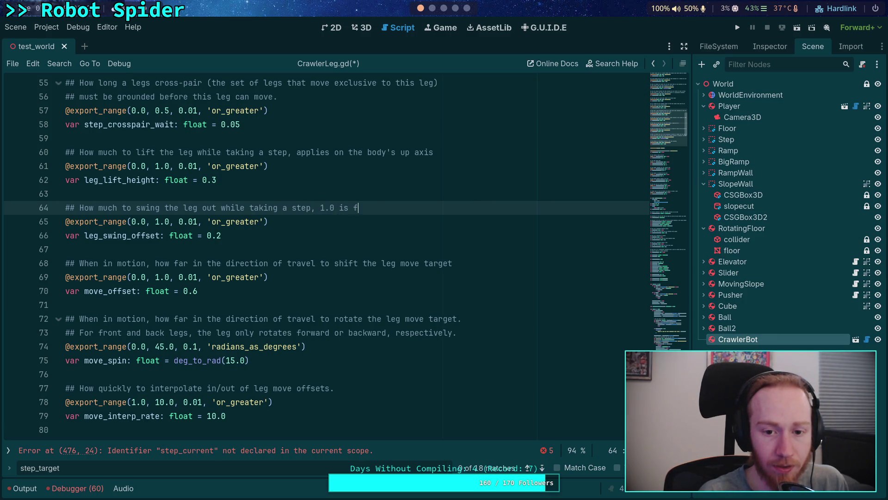
{"action": "type", "text": "ull swin"}
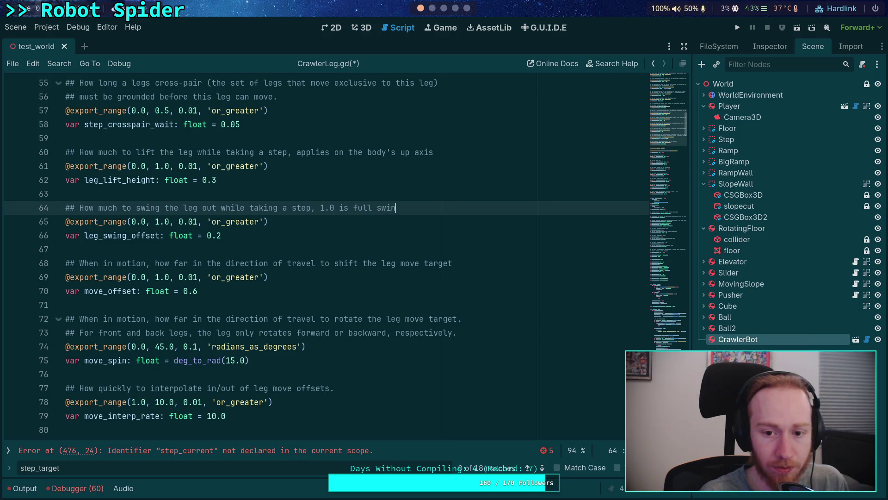
{"action": "type", "text": "g and 0.0 is no swing"}
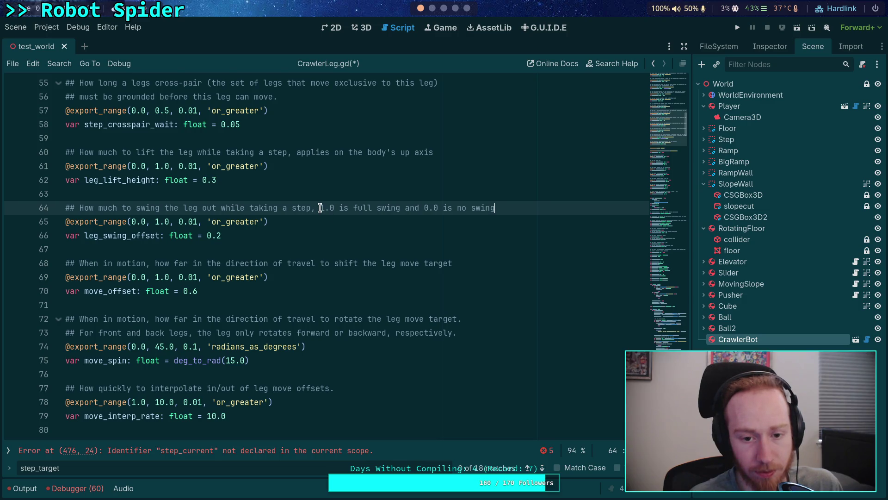
{"action": "left_click_drag", "start_coordinate": [319, 207], "coordinate": [501, 211]}
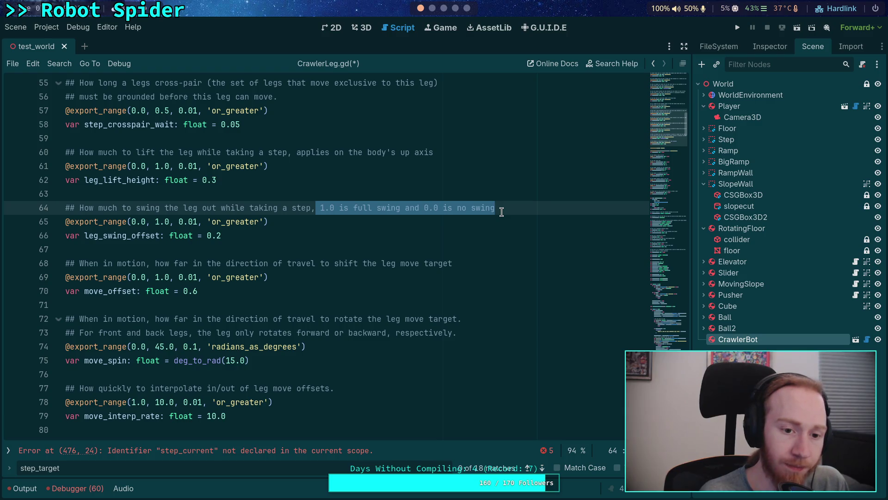
{"action": "key", "text": "BackSpace"}
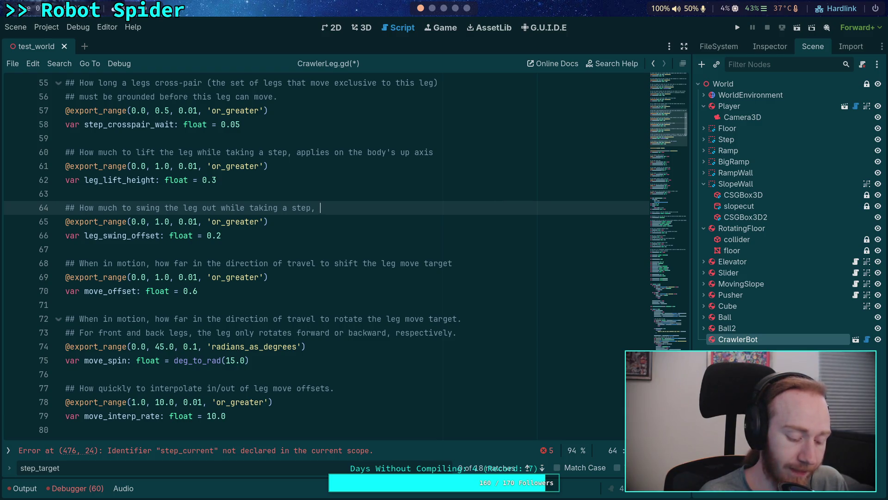
{"action": "type", "text": "1.0 is 10"}
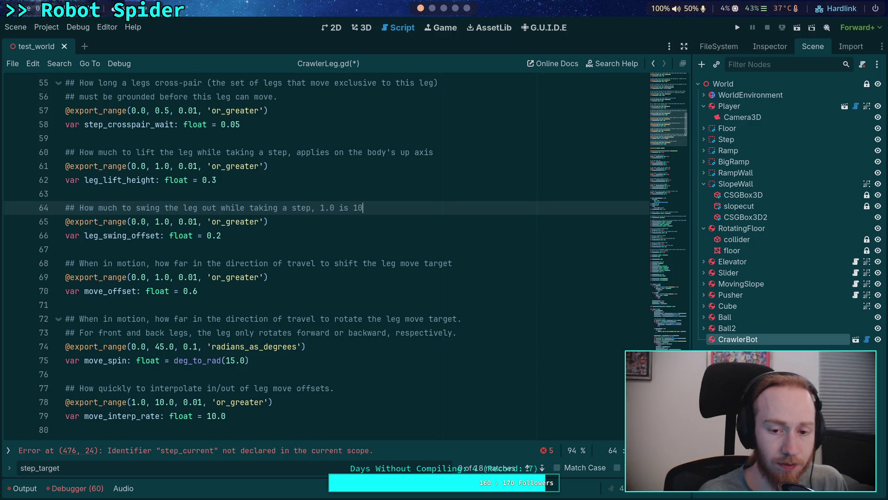
{"action": "type", "text": "0% swing"}
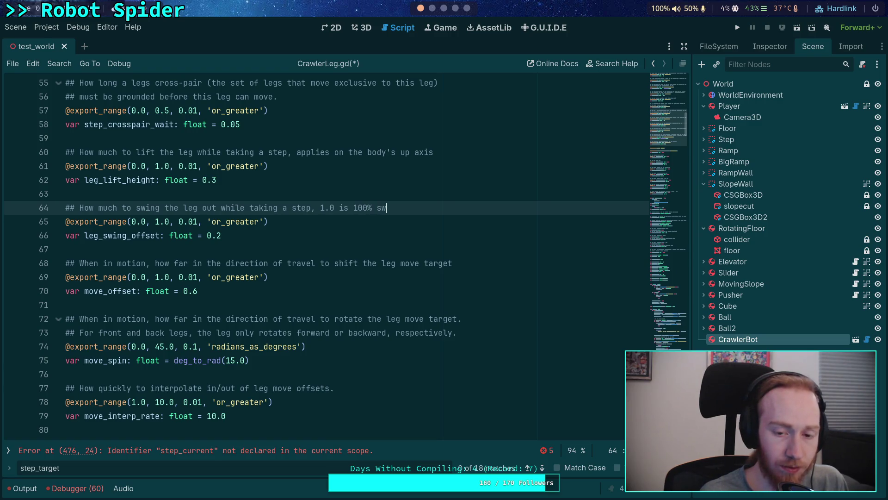
Step: Change the 0.2 default to 1.0, rename leg_swing_offset to leg_swing_amount, and save
{"action": "left_click_drag", "start_coordinate": [230, 237], "coordinate": [217, 239]}
{"action": "type", "text": "1."}
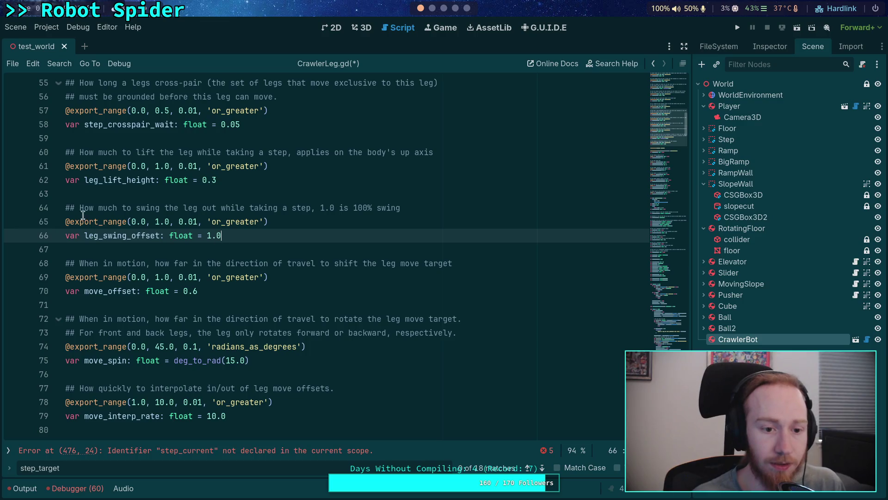
{"action": "left_click_drag", "start_coordinate": [131, 235], "coordinate": [160, 235]}
{"action": "type", "text": "amount"}
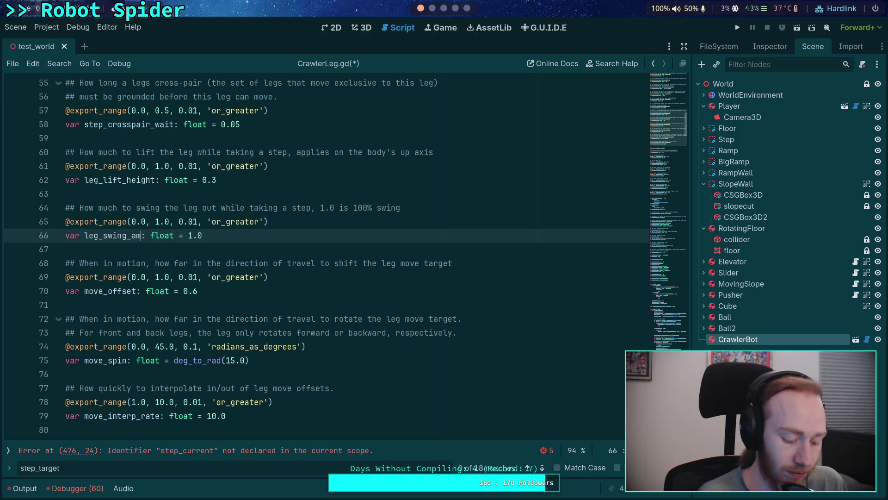
{"action": "key", "text": "ctrl+s"}
Step: Jump to the step_current error reported in the script
{"action": "key", "text": "Down"}
{"action": "left_click", "coordinate": [669, 340]}
{"action": "scroll", "coordinate": [408, 322], "scroll_direction": "up", "scroll_amount": 5}
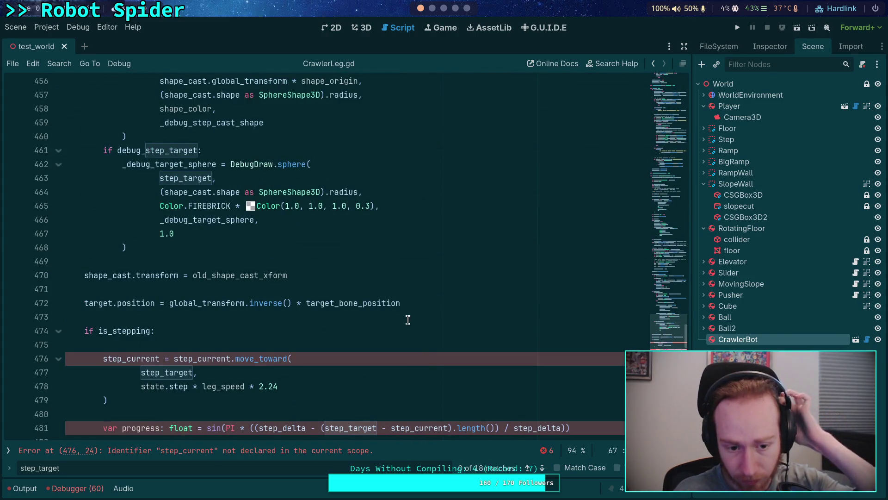
{"action": "scroll", "coordinate": [402, 319], "scroll_direction": "up", "scroll_amount": 4}
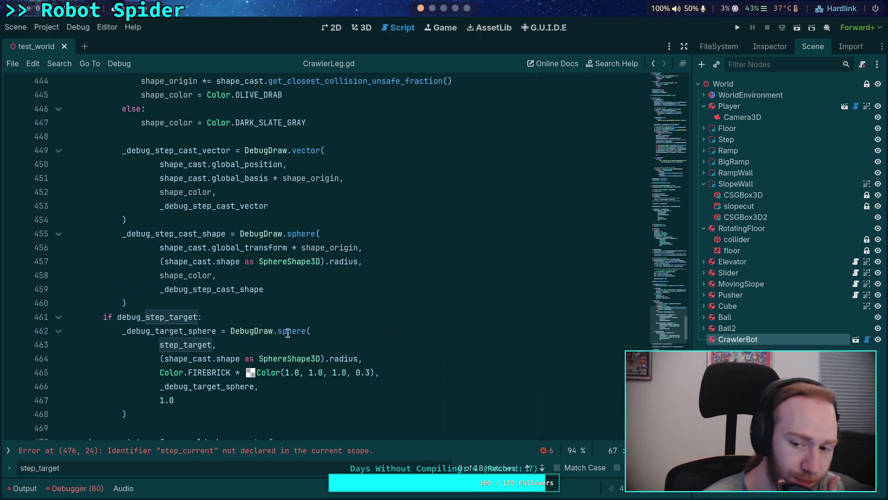
{"action": "scroll", "coordinate": [293, 319], "scroll_direction": "up", "scroll_amount": 8}
{"action": "scroll", "coordinate": [292, 298], "scroll_direction": "up", "scroll_amount": 20}
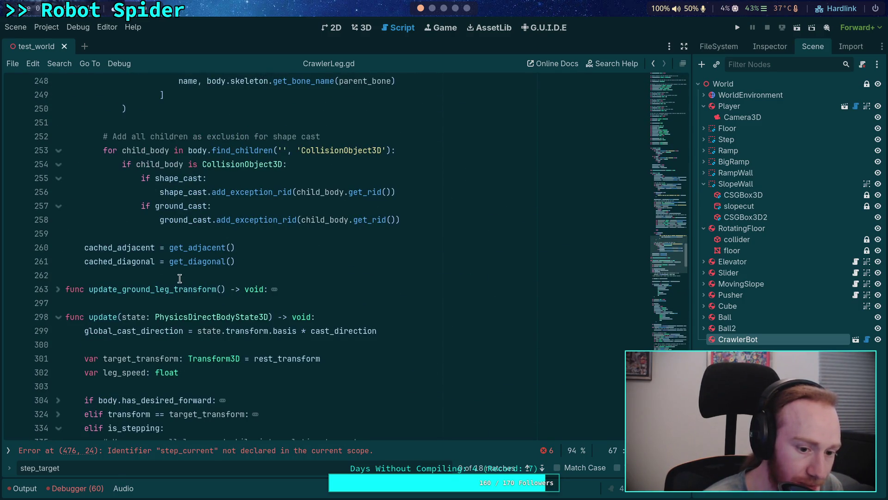
{"action": "scroll", "coordinate": [178, 279], "scroll_direction": "up", "scroll_amount": 5}
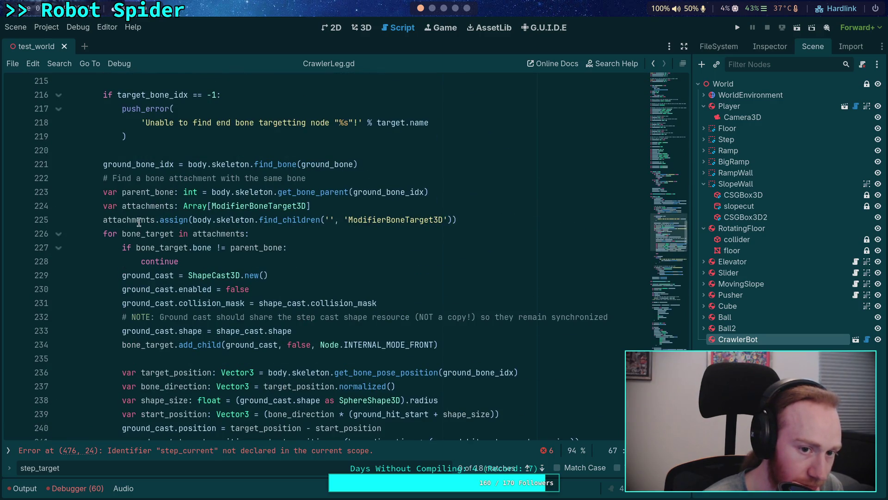
{"action": "scroll", "coordinate": [145, 210], "scroll_direction": "up", "scroll_amount": 4}
{"action": "scroll", "coordinate": [145, 209], "scroll_direction": "up", "scroll_amount": 1}
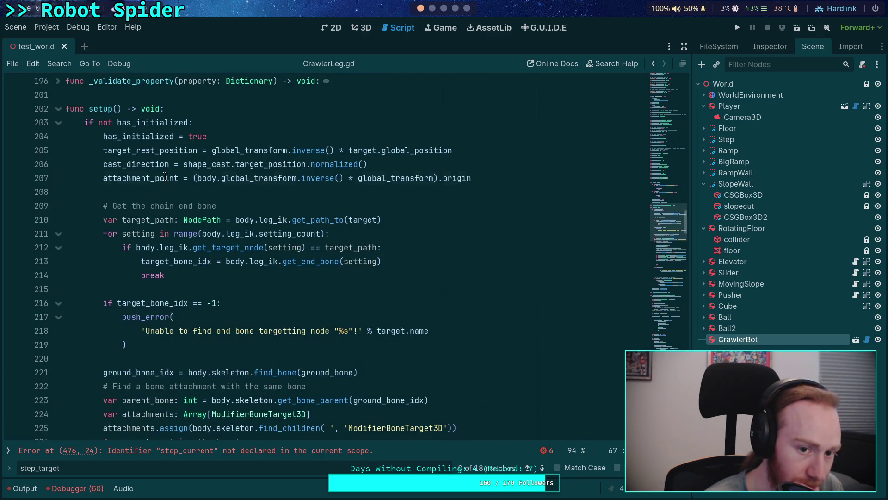
{"action": "double_click", "coordinate": [166, 176]}
{"action": "scroll", "coordinate": [318, 255], "scroll_direction": "up", "scroll_amount": 2}
{"action": "left_click_drag", "start_coordinate": [343, 261], "coordinate": [200, 263]}
{"action": "left_click_drag", "start_coordinate": [433, 261], "coordinate": [198, 262]}
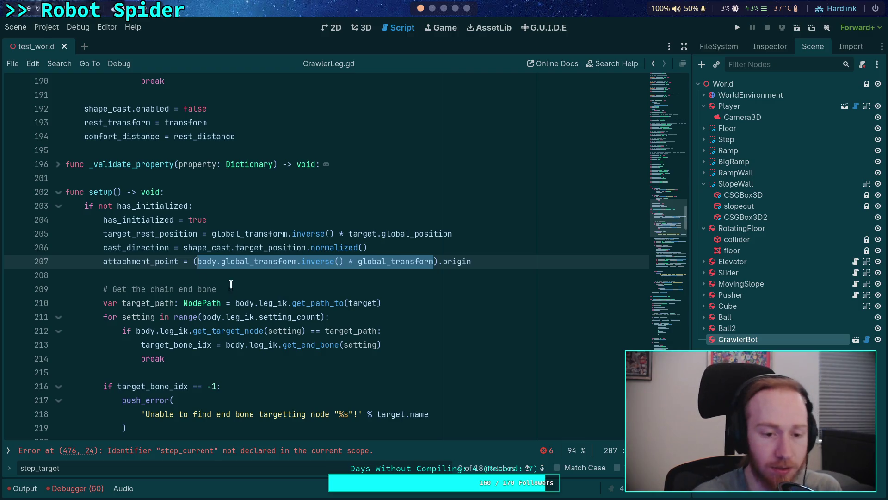
{"action": "mouse_move", "coordinate": [137, 262]}
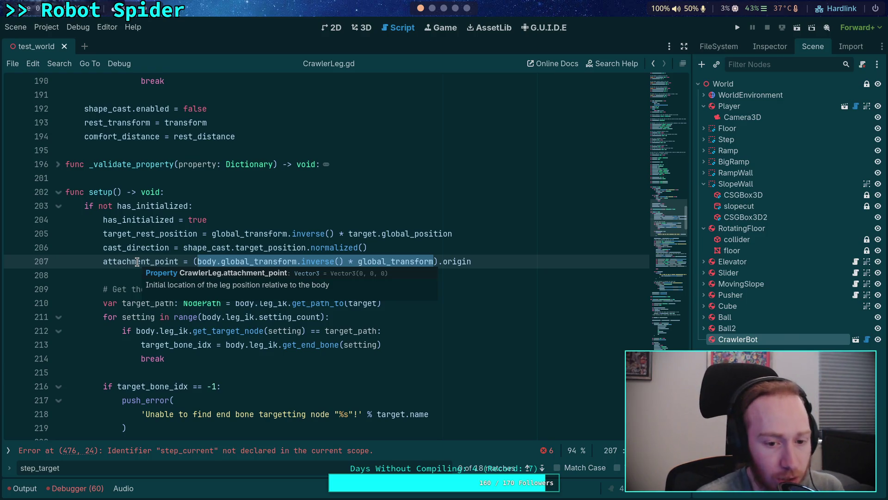
{"action": "left_click", "coordinate": [108, 278]}
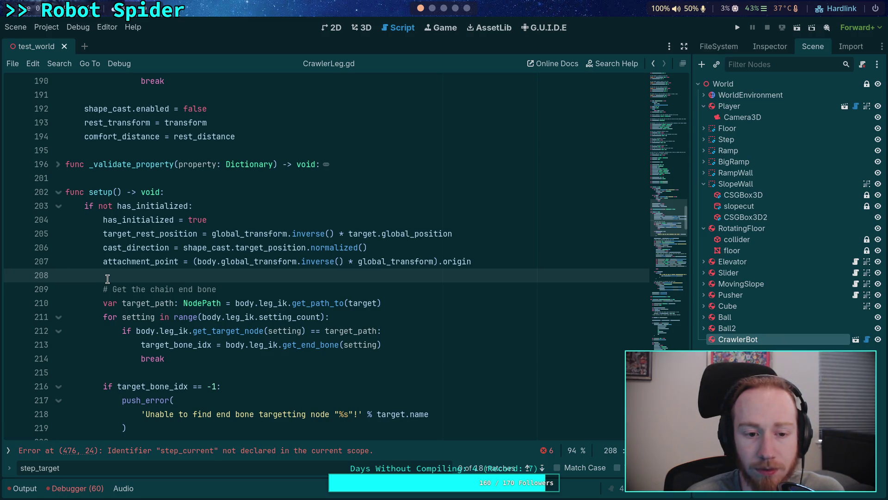
{"action": "scroll", "coordinate": [174, 290], "scroll_direction": "down", "scroll_amount": 9}
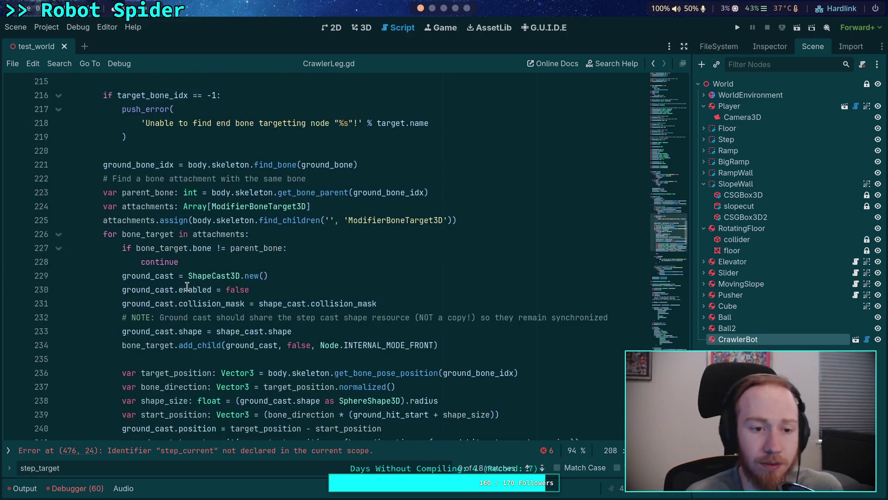
Step: Inspect target_bone_position and fold the update_ground_leg_transform function at line 263
{"action": "scroll", "coordinate": [173, 290], "scroll_direction": "down", "scroll_amount": 12}
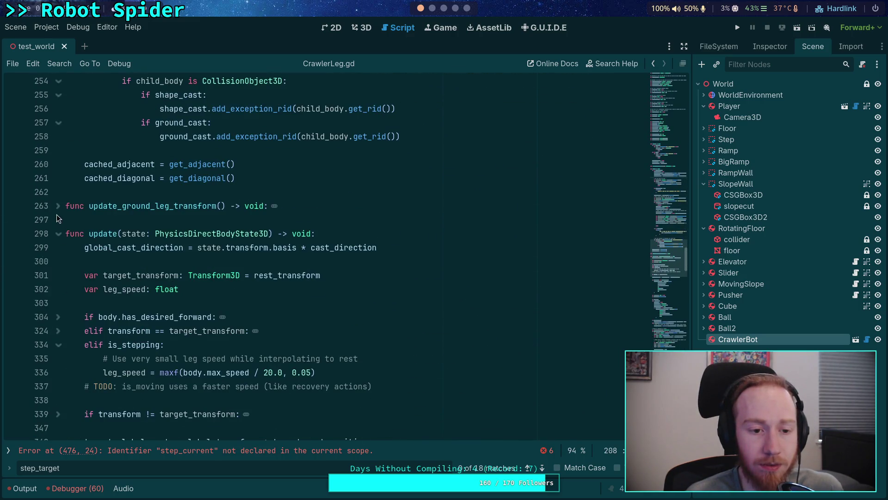
{"action": "scroll", "coordinate": [102, 231], "scroll_direction": "down", "scroll_amount": 2}
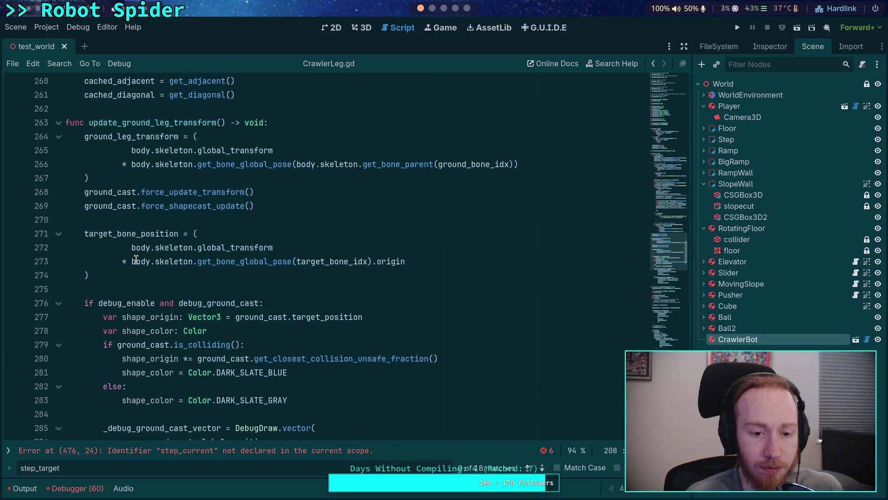
{"action": "left_click", "coordinate": [87, 234]}
{"action": "double_click", "coordinate": [87, 234]}
{"action": "left_click", "coordinate": [58, 122]}
Step: Fold the elif is_grounded block at line 388
{"action": "scroll", "coordinate": [161, 246], "scroll_direction": "down", "scroll_amount": 4}
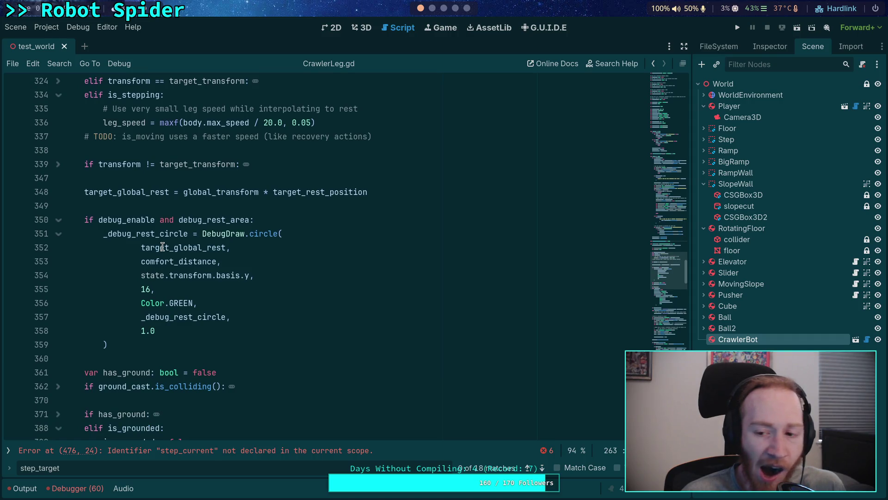
{"action": "scroll", "coordinate": [163, 246], "scroll_direction": "down", "scroll_amount": 1}
{"action": "left_click", "coordinate": [119, 151]}
{"action": "scroll", "coordinate": [120, 151], "scroll_direction": "down", "scroll_amount": 5}
{"action": "scroll", "coordinate": [120, 150], "scroll_direction": "up", "scroll_amount": 6}
{"action": "scroll", "coordinate": [60, 181], "scroll_direction": "down", "scroll_amount": 9}
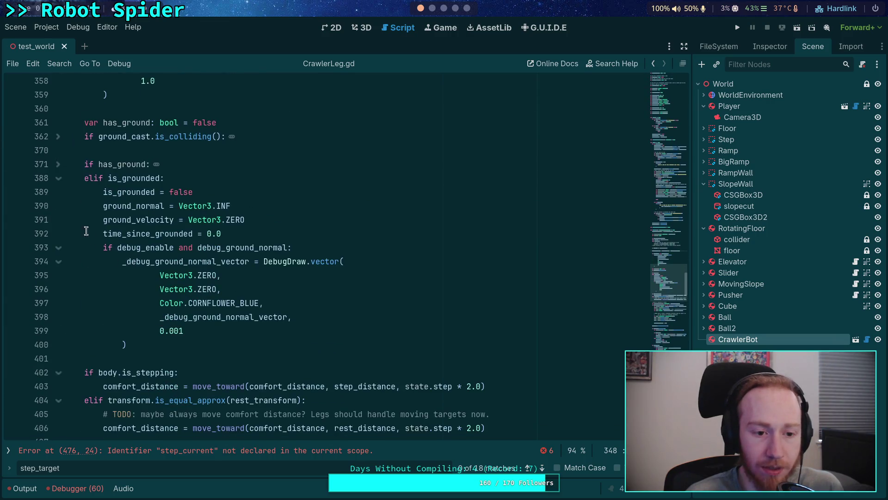
{"action": "left_click", "coordinate": [58, 180]}
Step: Fold the debug_enable block at line 439 and put the caret on empty line 473
{"action": "scroll", "coordinate": [106, 240], "scroll_direction": "down", "scroll_amount": 8}
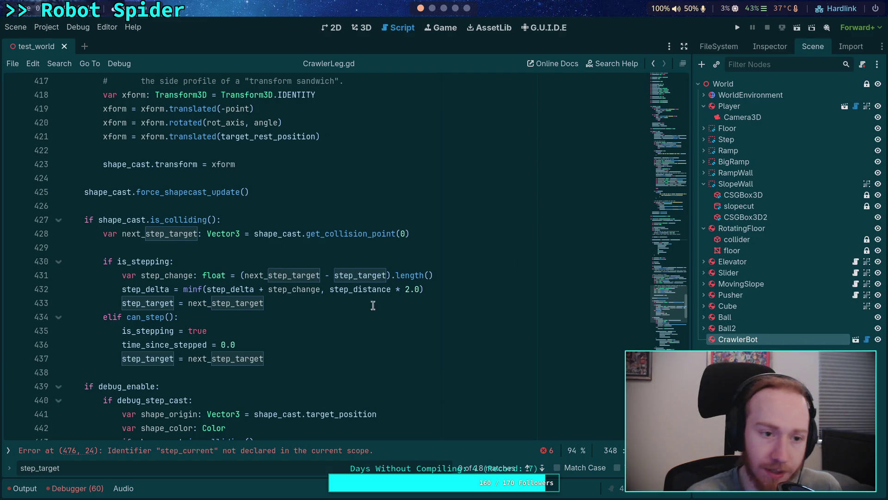
{"action": "scroll", "coordinate": [202, 309], "scroll_direction": "down", "scroll_amount": 4}
{"action": "scroll", "coordinate": [203, 309], "scroll_direction": "down", "scroll_amount": 5}
{"action": "scroll", "coordinate": [192, 254], "scroll_direction": "up", "scroll_amount": 5}
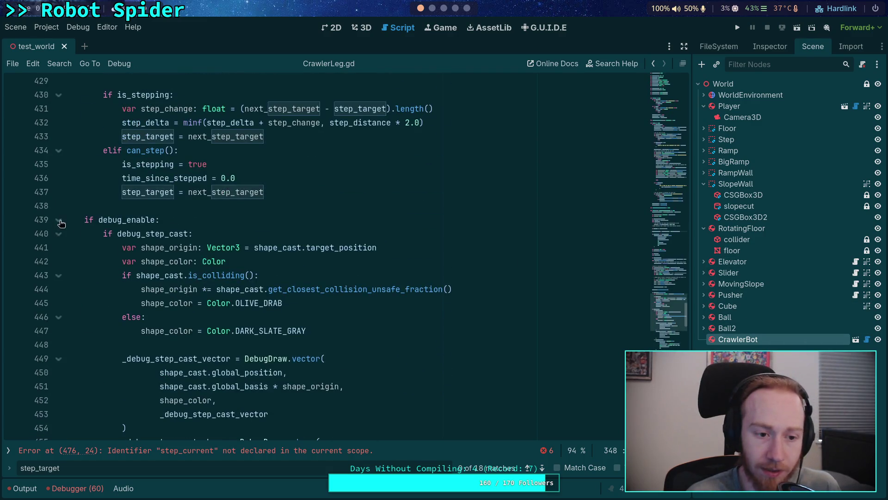
{"action": "left_click", "coordinate": [59, 220]}
{"action": "left_click", "coordinate": [139, 275]}
{"action": "left_click_drag", "start_coordinate": [207, 275], "coordinate": [341, 275]}
{"action": "left_click", "coordinate": [250, 275]}
{"action": "left_click", "coordinate": [154, 291]}
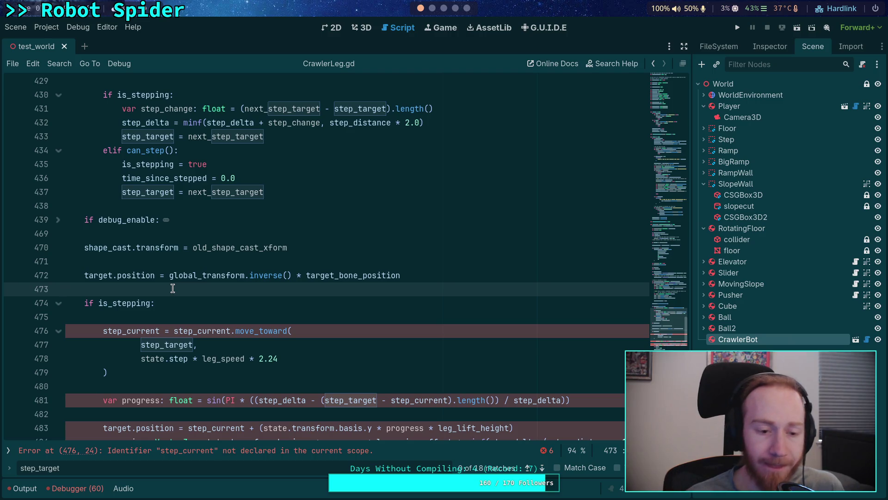
Step: Insert a blank line below the next_step_target declaration on line 428 of the is_colliding block
{"action": "scroll", "coordinate": [125, 291], "scroll_direction": "up", "scroll_amount": 4}
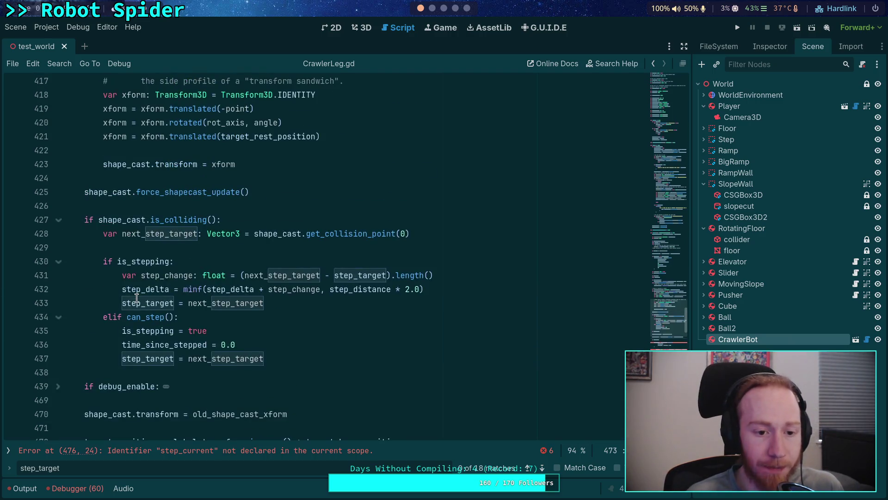
{"action": "scroll", "coordinate": [137, 263], "scroll_direction": "down", "scroll_amount": 1}
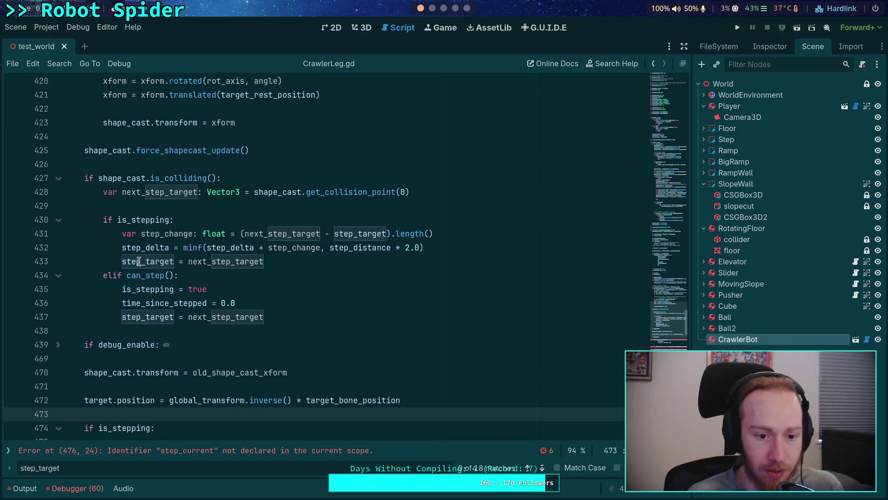
{"action": "double_click", "coordinate": [138, 263]}
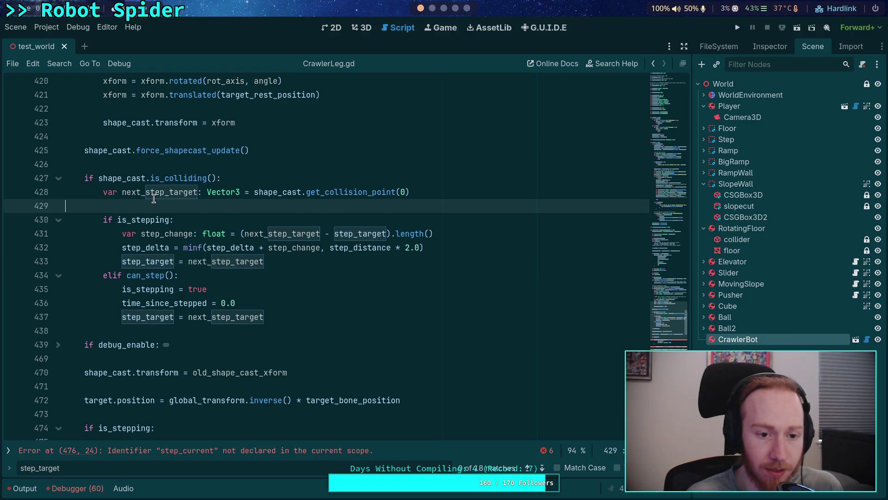
{"action": "double_click", "coordinate": [172, 194]}
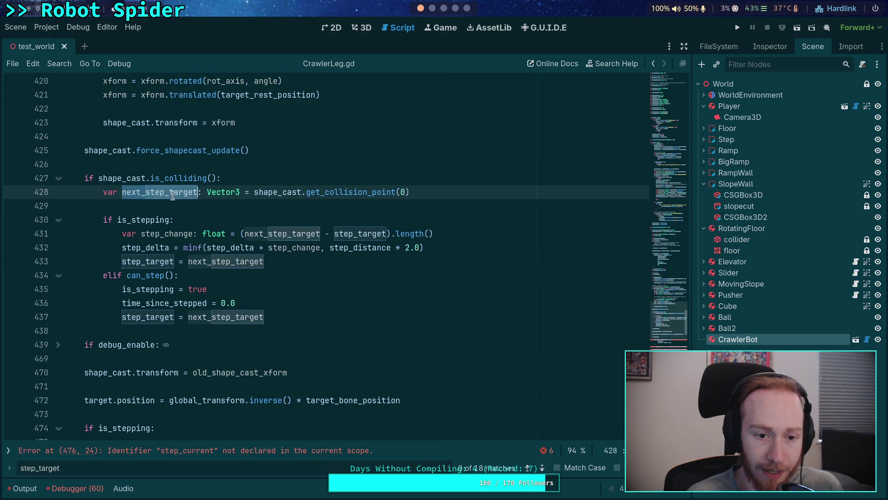
{"action": "left_click", "coordinate": [442, 194]}
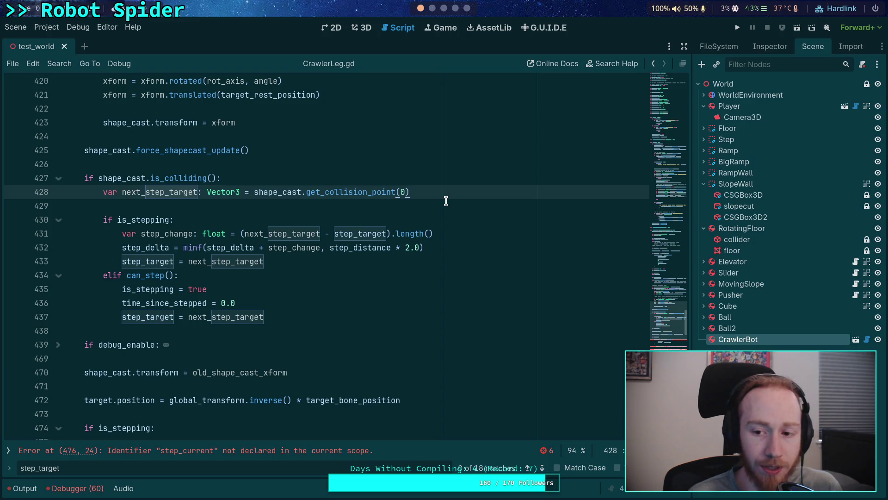
{"action": "key", "text": "Return"}
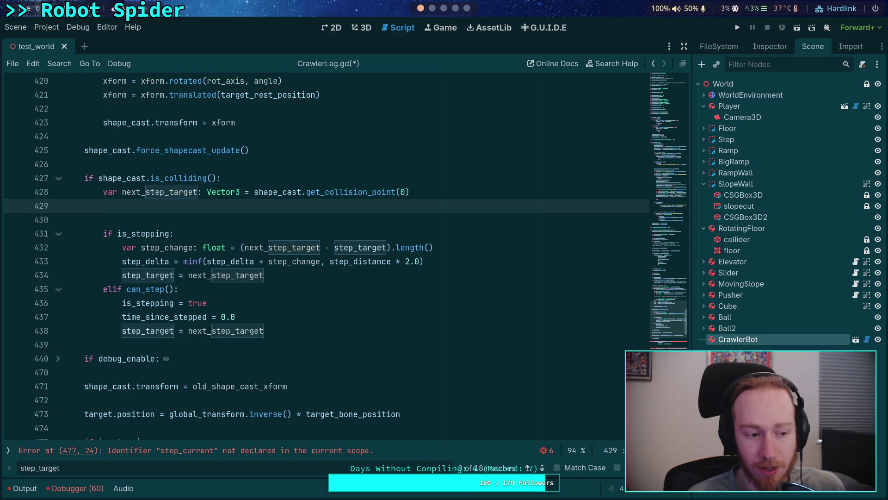
{"action": "scroll", "coordinate": [418, 271], "scroll_direction": "down", "scroll_amount": 2}
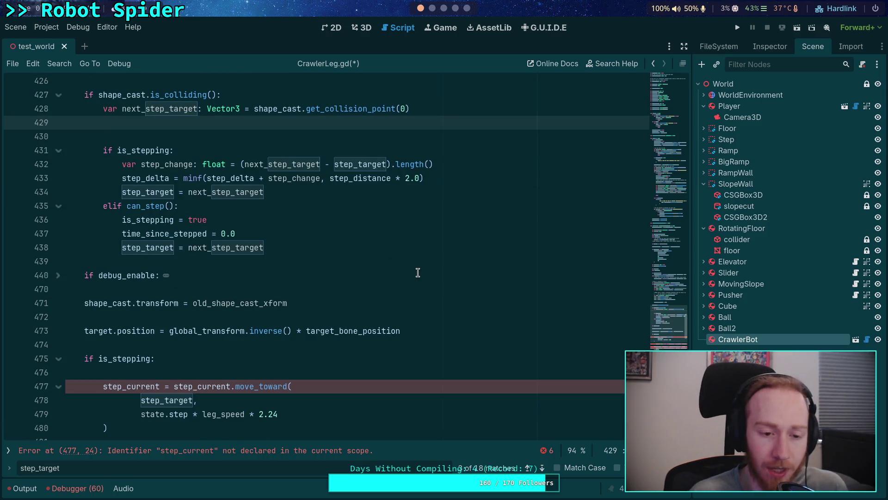
{"action": "scroll", "coordinate": [416, 274], "scroll_direction": "down", "scroll_amount": 2}
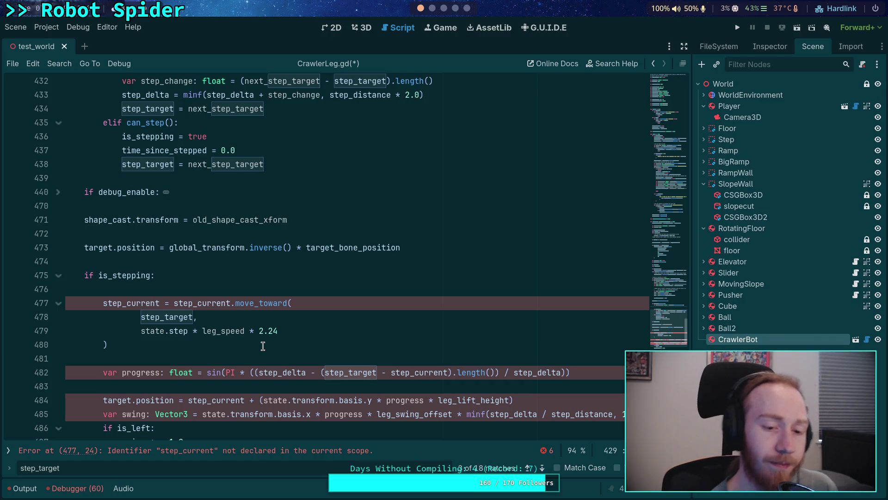
{"action": "scroll", "coordinate": [263, 346], "scroll_direction": "up", "scroll_amount": 2}
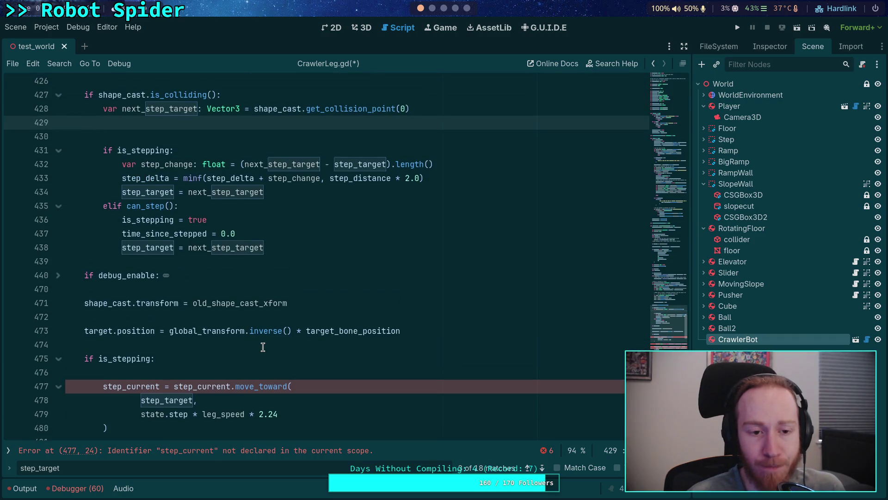
{"action": "scroll", "coordinate": [263, 347], "scroll_direction": "up", "scroll_amount": 1}
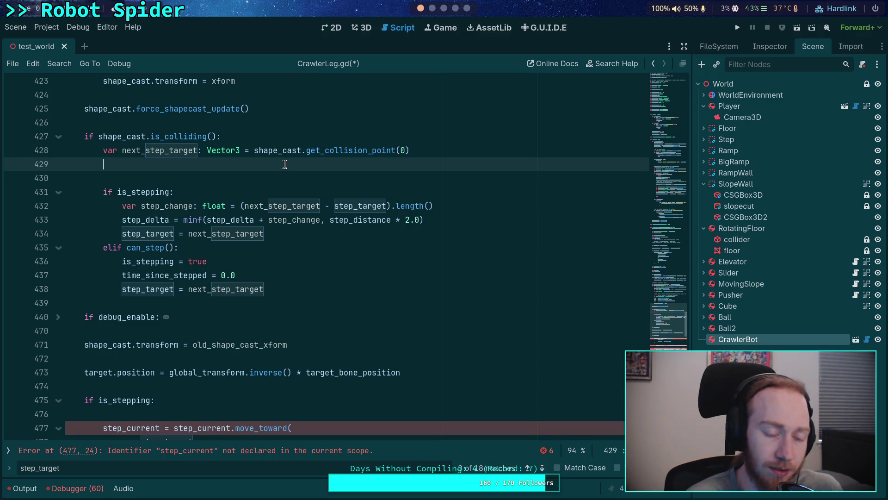
{"action": "left_click", "coordinate": [333, 123]}
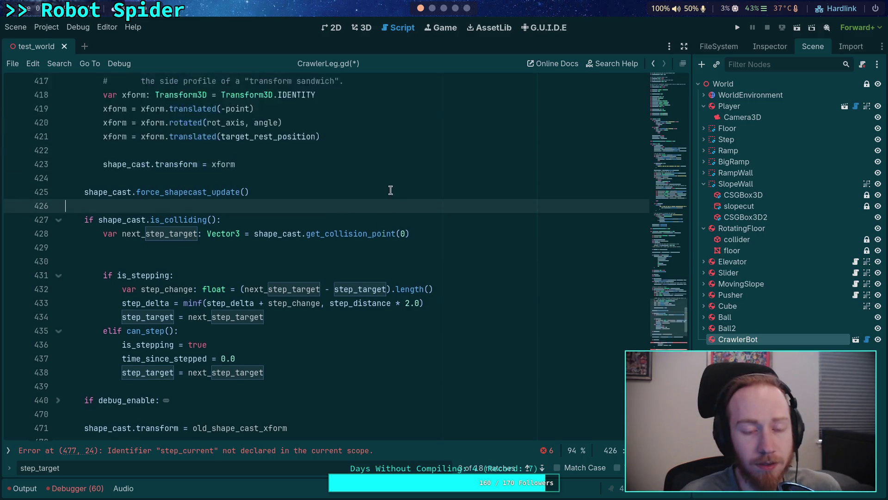
{"action": "scroll", "coordinate": [337, 194], "scroll_direction": "up", "scroll_amount": 10}
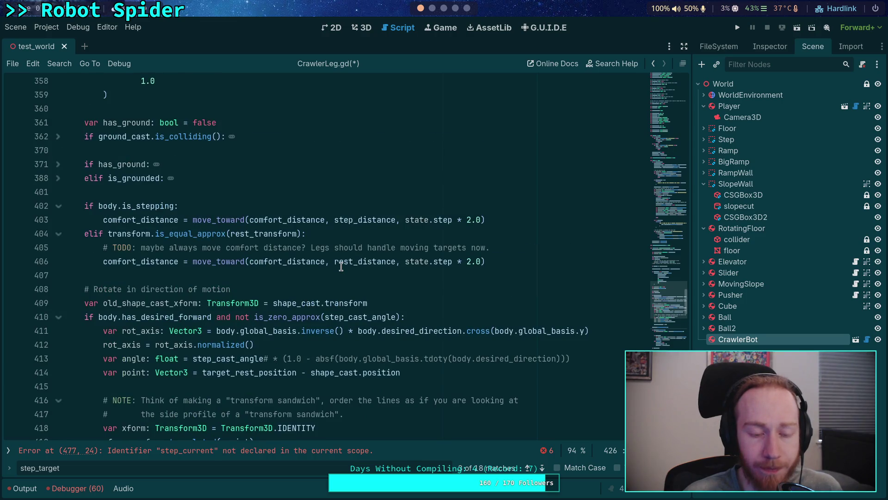
{"action": "scroll", "coordinate": [341, 266], "scroll_direction": "up", "scroll_amount": 4}
{"action": "scroll", "coordinate": [341, 266], "scroll_direction": "down", "scroll_amount": 2}
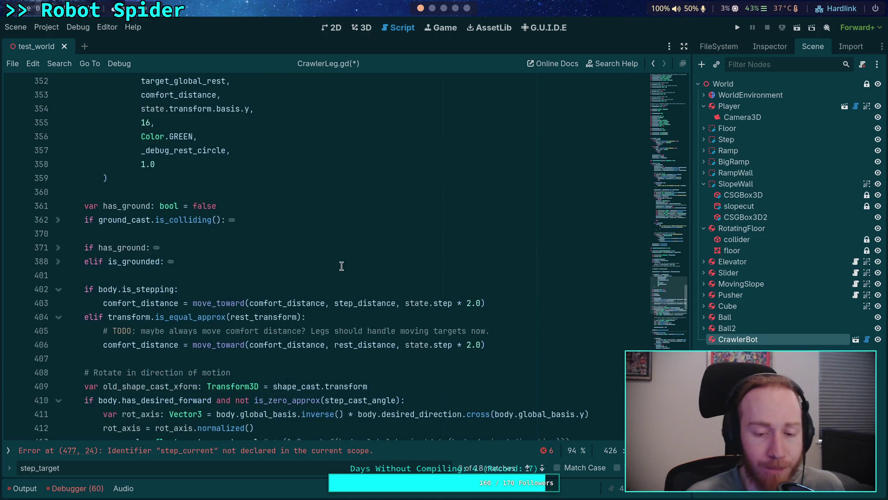
{"action": "scroll", "coordinate": [341, 266], "scroll_direction": "down", "scroll_amount": 2}
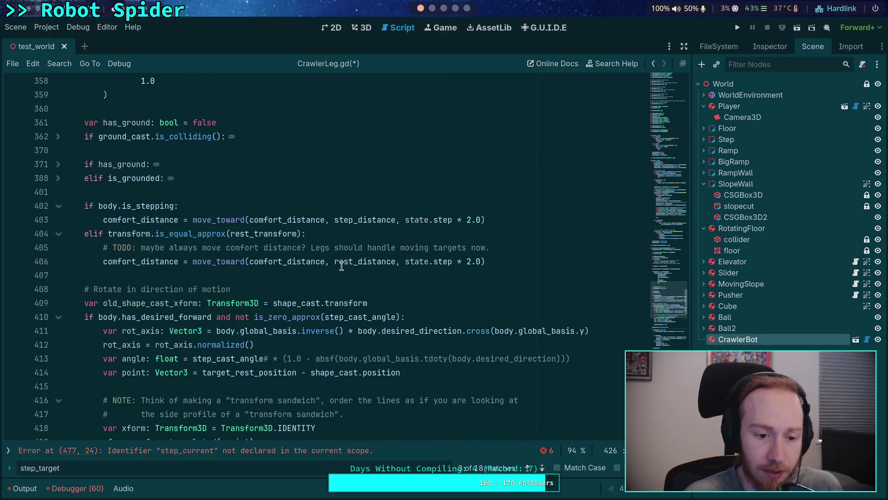
{"action": "scroll", "coordinate": [341, 266], "scroll_direction": "down", "scroll_amount": 1}
{"action": "scroll", "coordinate": [158, 248], "scroll_direction": "up", "scroll_amount": 5}
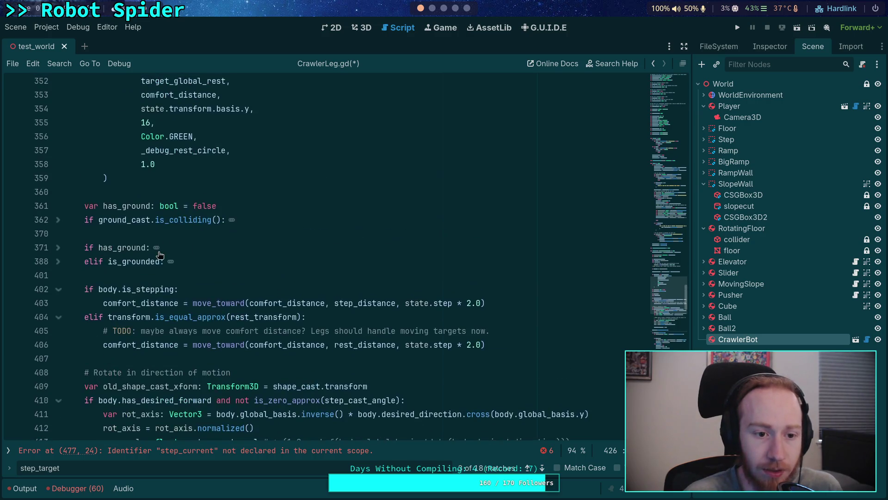
{"action": "mouse_move", "coordinate": [155, 238]}
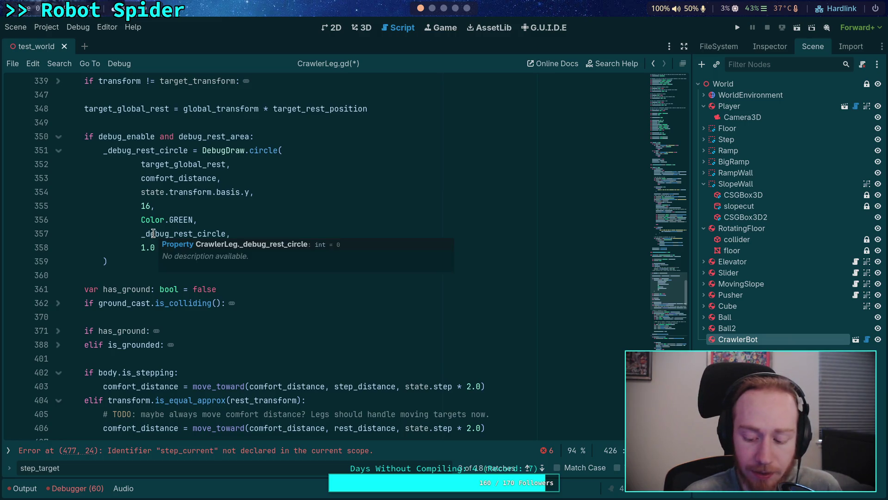
{"action": "scroll", "coordinate": [125, 208], "scroll_direction": "up", "scroll_amount": 4}
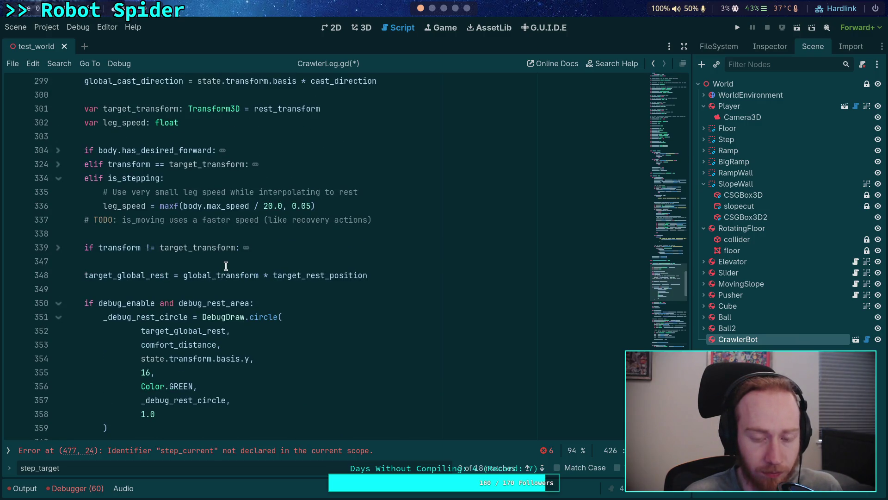
{"action": "scroll", "coordinate": [175, 245], "scroll_direction": "up", "scroll_amount": 2}
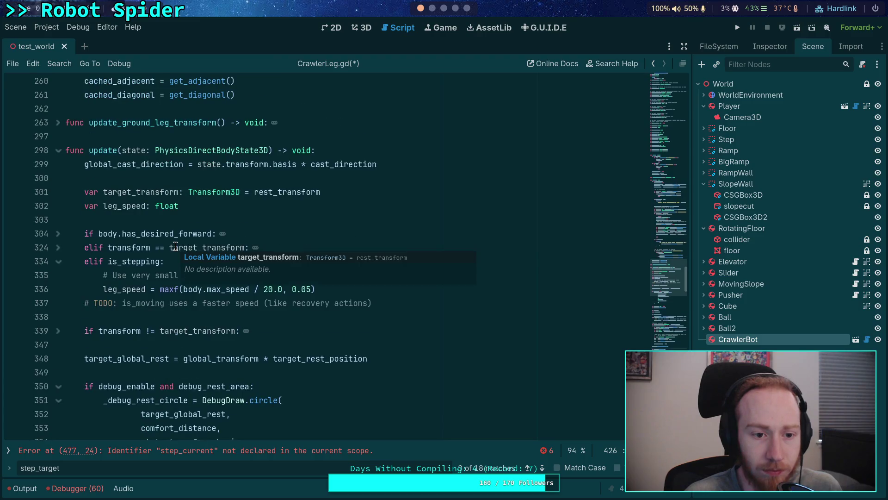
{"action": "scroll", "coordinate": [176, 246], "scroll_direction": "up", "scroll_amount": 15}
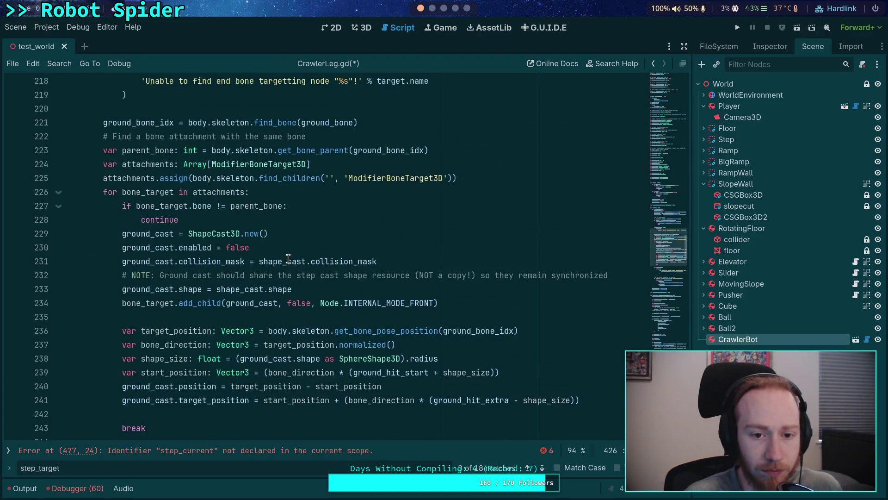
{"action": "scroll", "coordinate": [291, 254], "scroll_direction": "up", "scroll_amount": 2}
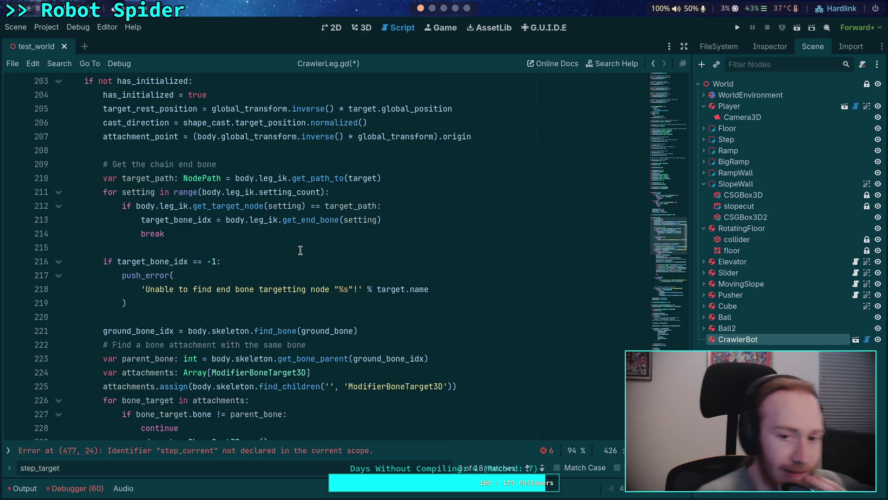
{"action": "mouse_move", "coordinate": [301, 224]}
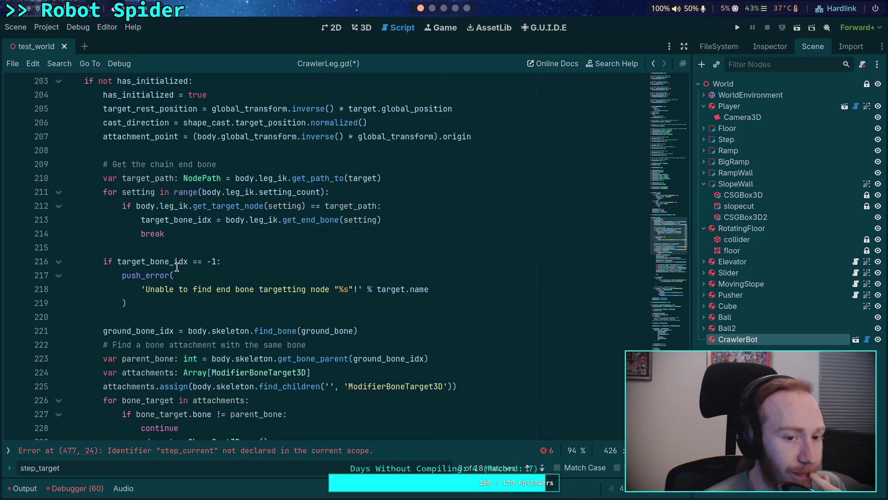
{"action": "scroll", "coordinate": [232, 225], "scroll_direction": "up", "scroll_amount": 3}
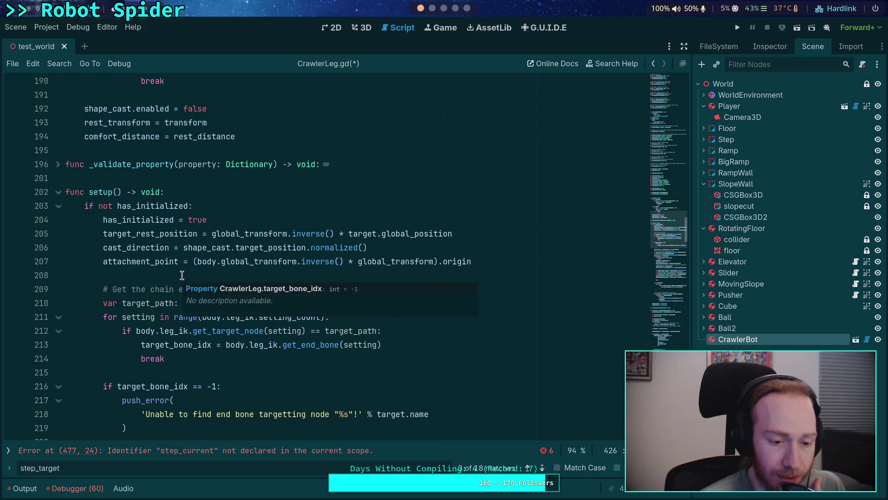
{"action": "scroll", "coordinate": [182, 275], "scroll_direction": "down", "scroll_amount": 4}
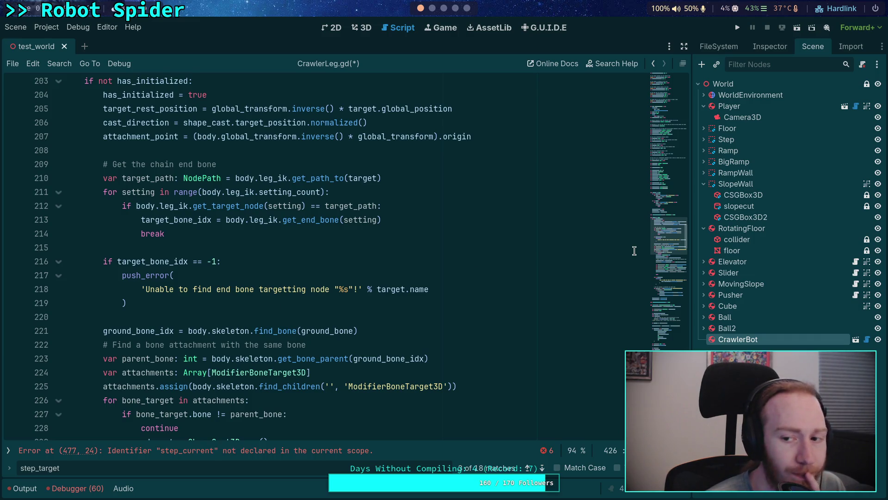
{"action": "left_click", "coordinate": [857, 340]}
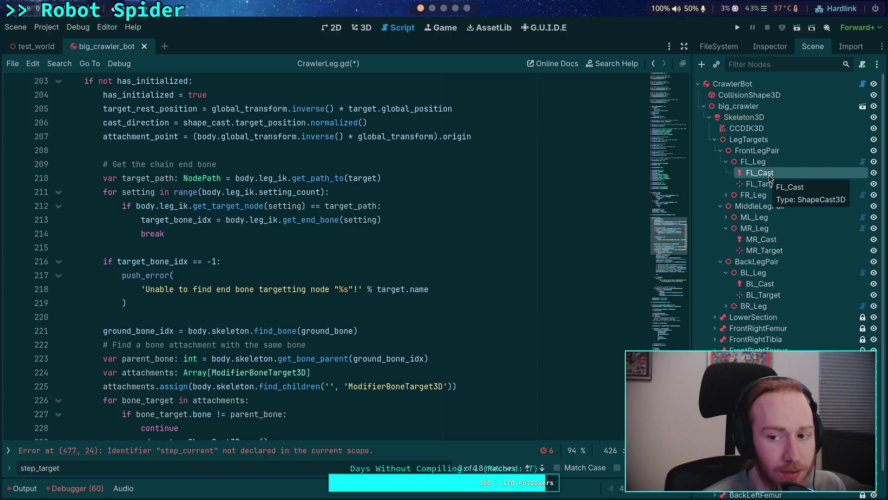
Step: Inspect the FL_Target and FL_Cast nodes, then return to the script's variable declarations
{"action": "left_click", "coordinate": [752, 183]}
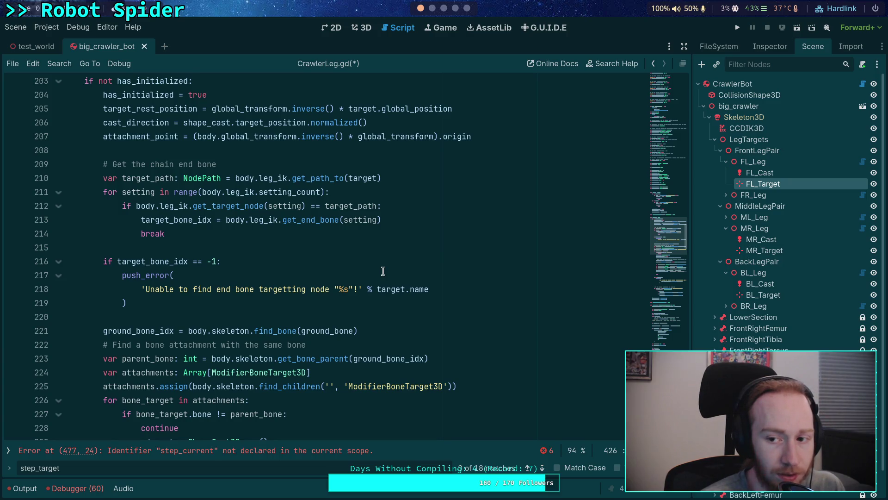
{"action": "left_click", "coordinate": [760, 172]}
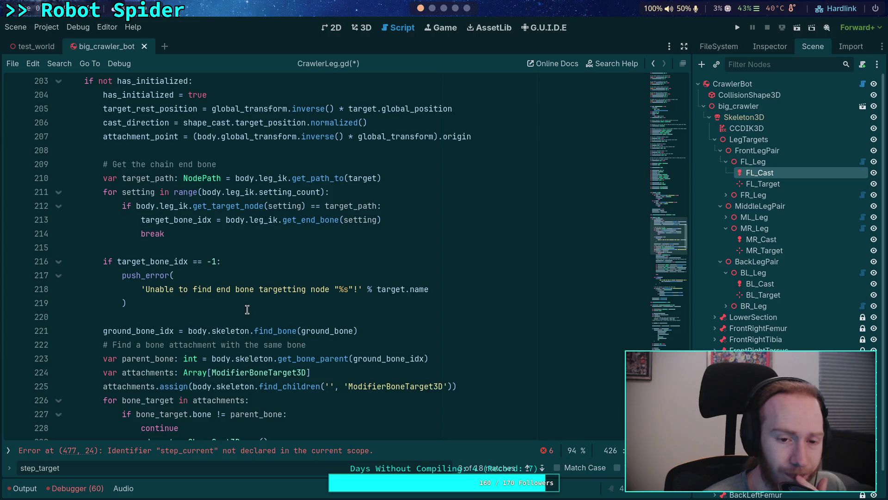
{"action": "left_click", "coordinate": [177, 252]}
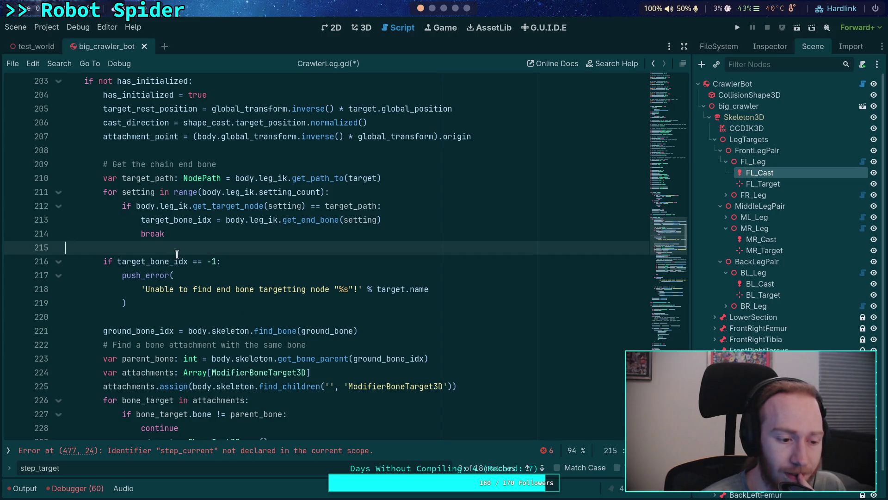
{"action": "scroll", "coordinate": [177, 254], "scroll_direction": "up", "scroll_amount": 15}
{"action": "scroll", "coordinate": [266, 389], "scroll_direction": "up", "scroll_amount": 1}
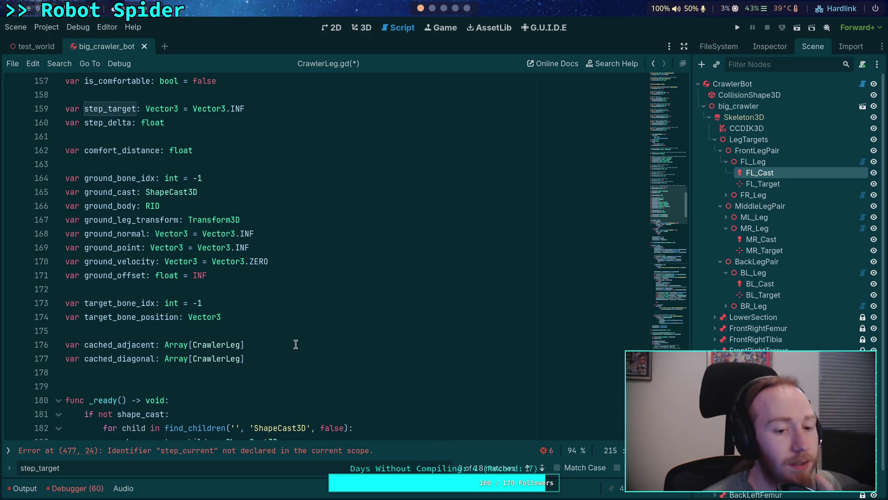
{"action": "scroll", "coordinate": [295, 342], "scroll_direction": "down", "scroll_amount": 1}
Step: Search CrawlerLeg.gd for rest_transform and step through all four matches
{"action": "scroll", "coordinate": [257, 314], "scroll_direction": "up", "scroll_amount": 3}
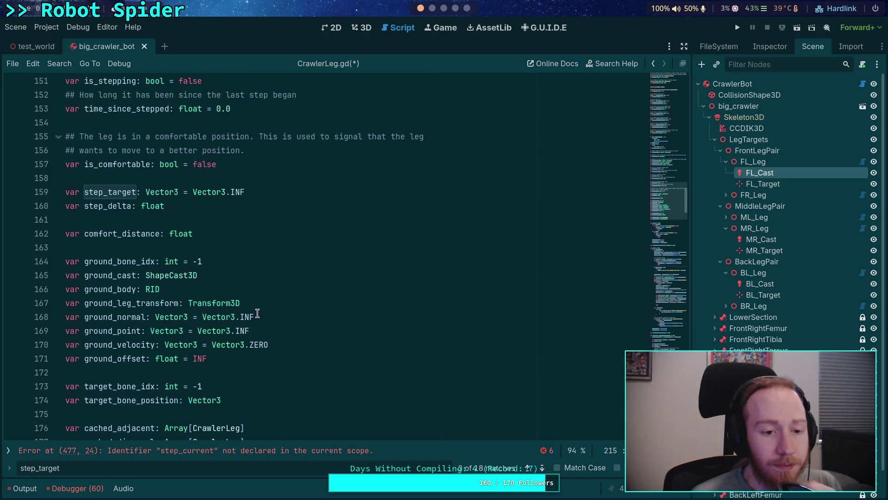
{"action": "scroll", "coordinate": [258, 314], "scroll_direction": "up", "scroll_amount": 4}
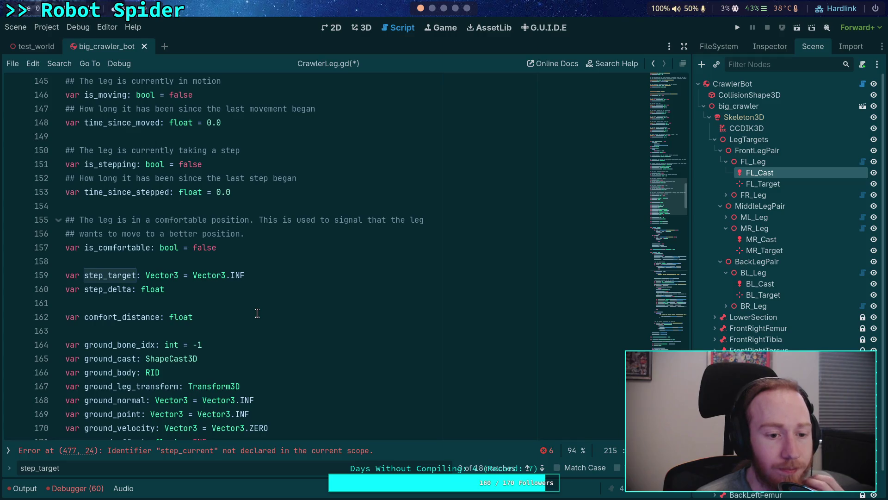
{"action": "scroll", "coordinate": [258, 315], "scroll_direction": "up", "scroll_amount": 5}
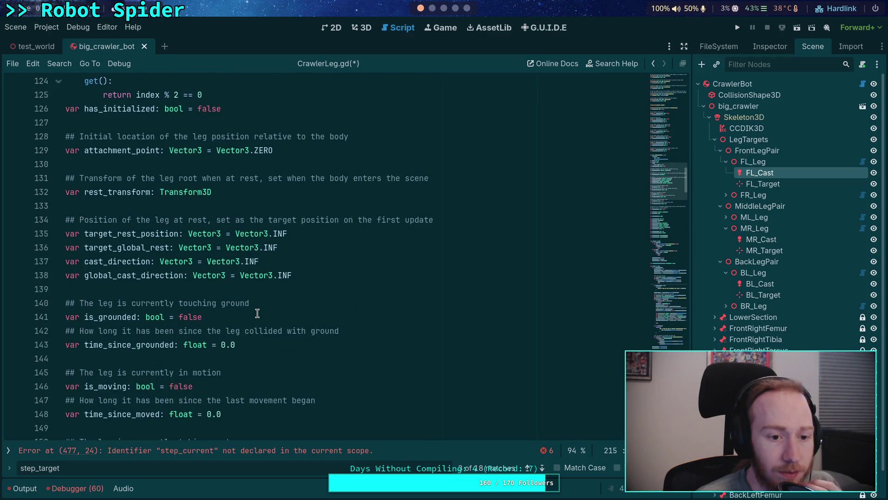
{"action": "double_click", "coordinate": [126, 190]}
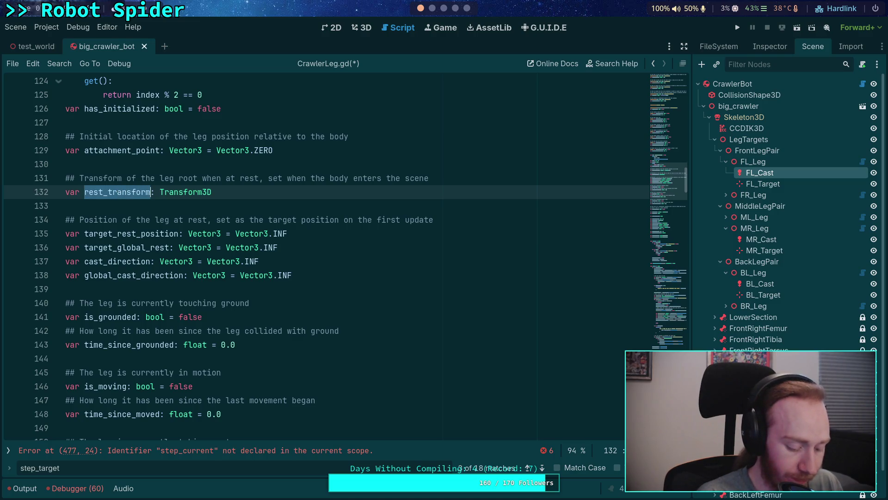
{"action": "key", "text": "ctrl+f"}
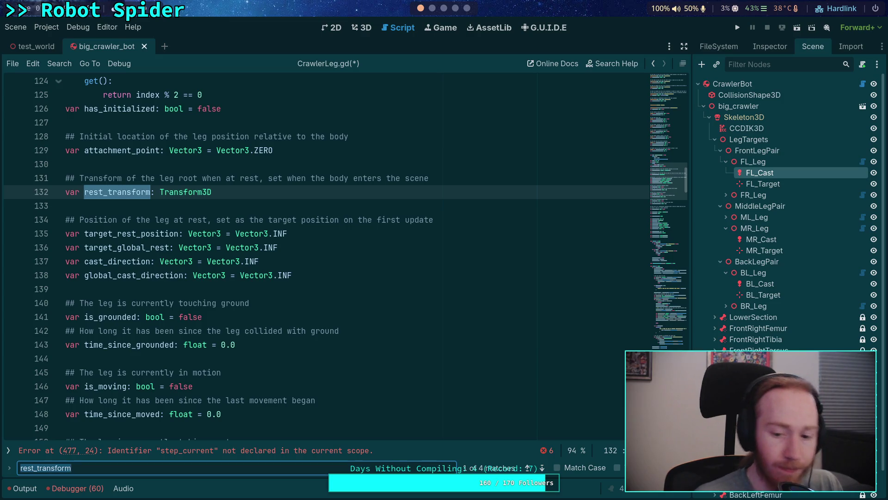
{"action": "left_click", "coordinate": [542, 468]}
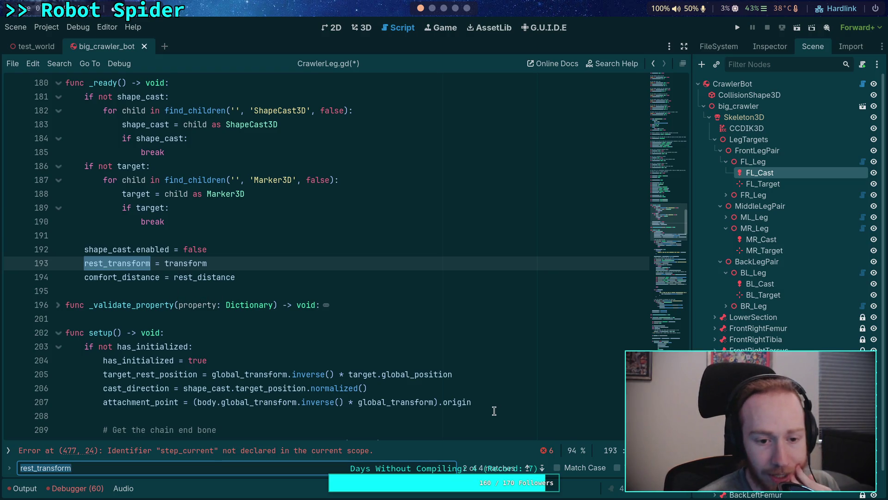
{"action": "left_click", "coordinate": [543, 469]}
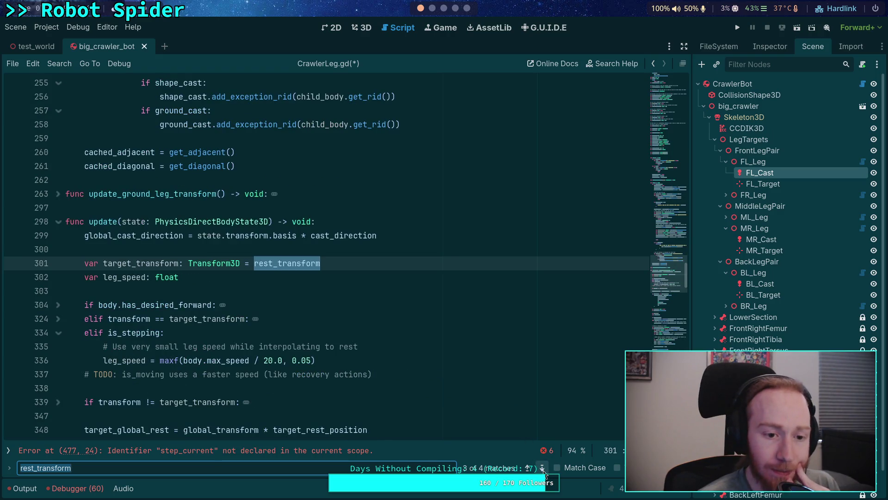
{"action": "left_click", "coordinate": [543, 469]}
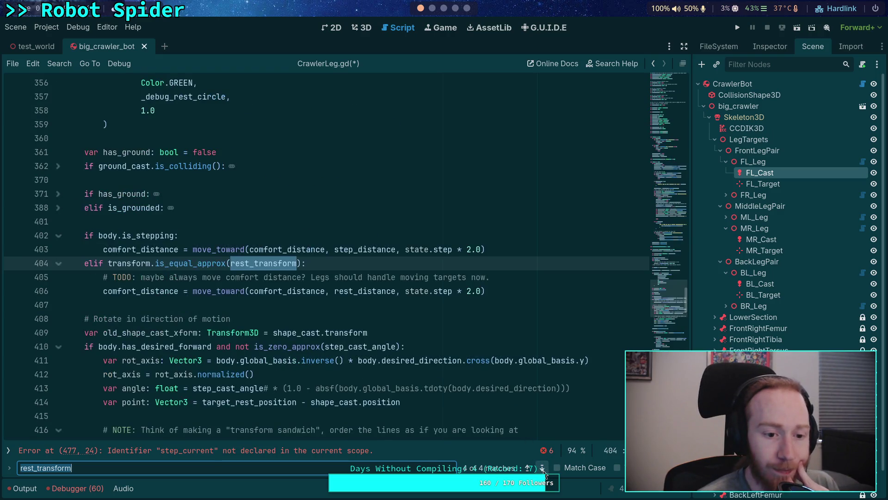
Step: Examine rest_transform on line 404 and target_transform on line 301
{"action": "left_click", "coordinate": [123, 264]}
{"action": "double_click", "coordinate": [255, 263]}
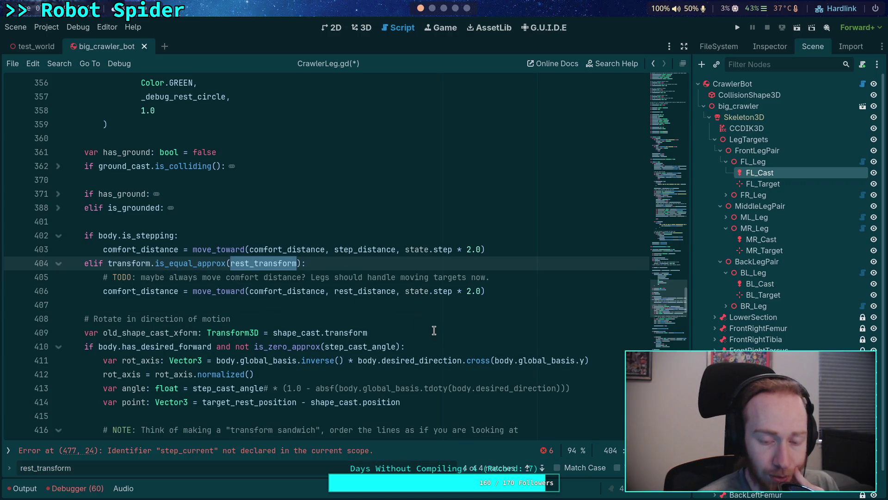
{"action": "scroll", "coordinate": [428, 325], "scroll_direction": "up", "scroll_amount": 2}
{"action": "scroll", "coordinate": [428, 326], "scroll_direction": "up", "scroll_amount": 1}
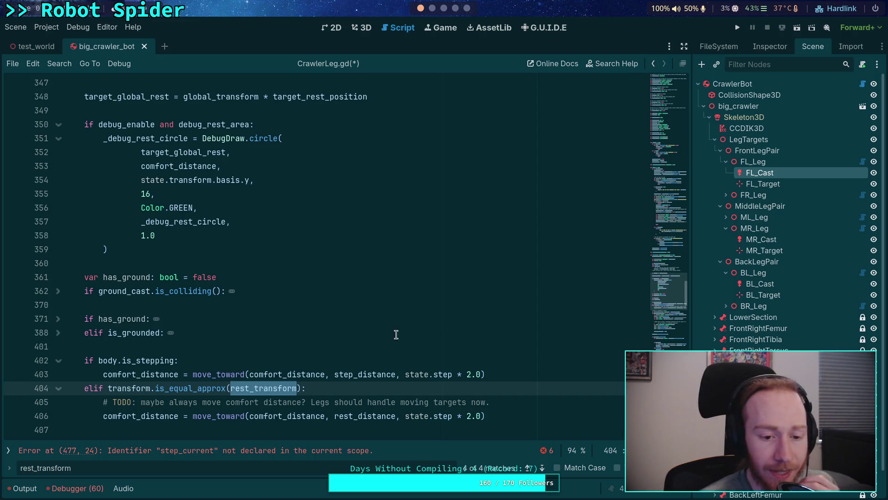
{"action": "scroll", "coordinate": [172, 236], "scroll_direction": "up", "scroll_amount": 4}
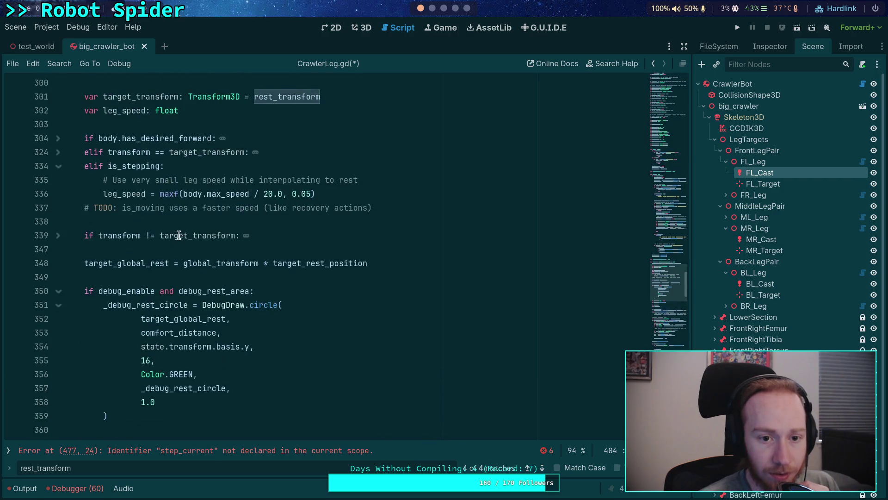
{"action": "scroll", "coordinate": [130, 180], "scroll_direction": "up", "scroll_amount": 3}
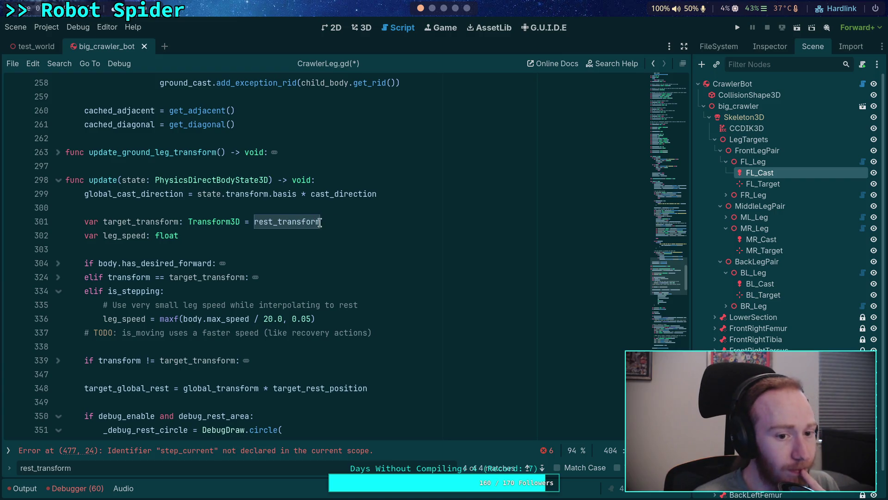
{"action": "mouse_move", "coordinate": [277, 227]}
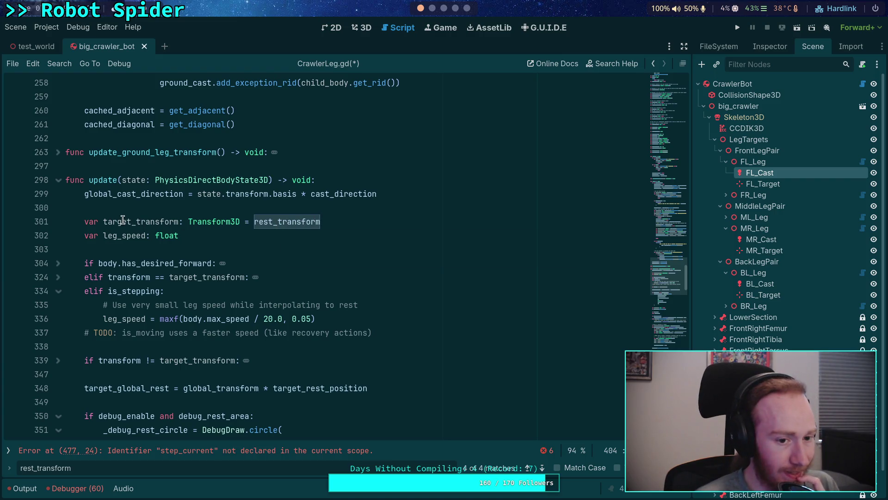
{"action": "double_click", "coordinate": [311, 222]}
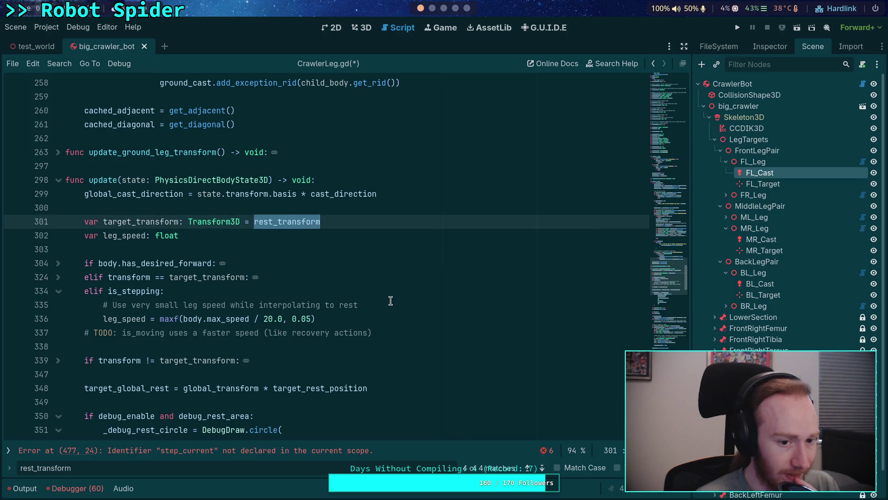
{"action": "left_click", "coordinate": [137, 216]}
{"action": "double_click", "coordinate": [137, 218]}
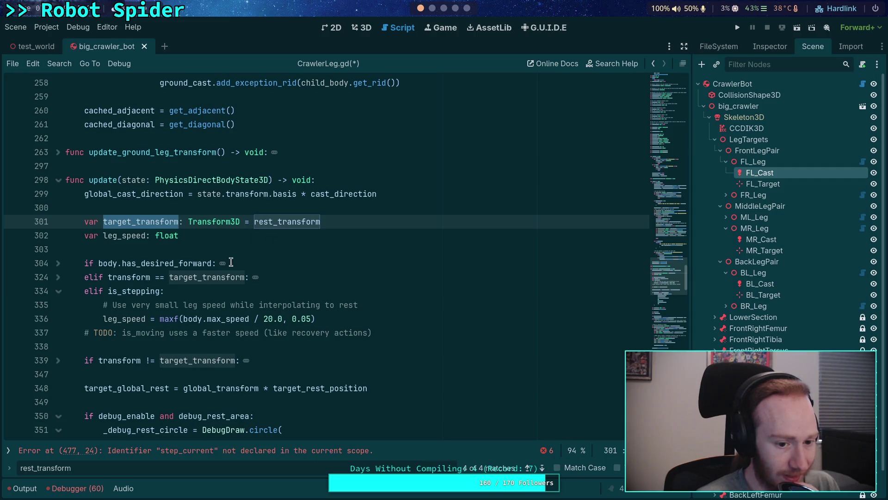
Step: Unfold the code blocks at line 324 and the has_desired_forward block at line 304
{"action": "left_click", "coordinate": [59, 279]}
{"action": "scroll", "coordinate": [174, 290], "scroll_direction": "down", "scroll_amount": 1}
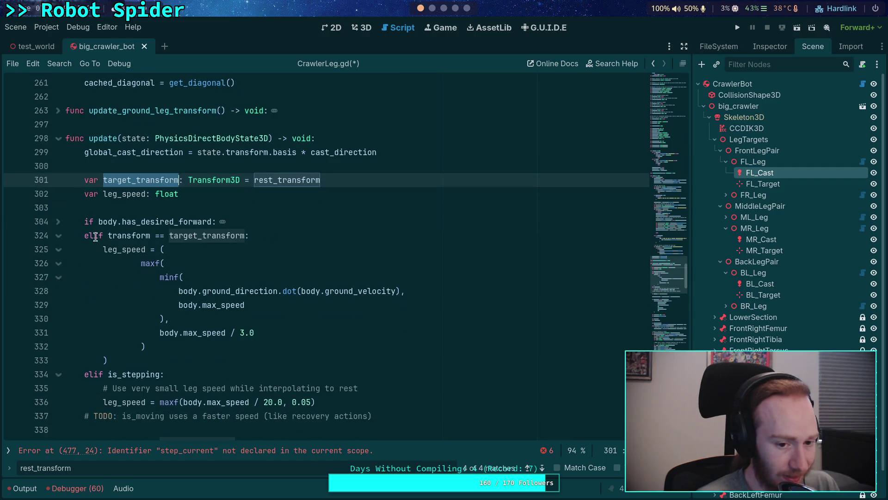
{"action": "left_click", "coordinate": [58, 223]}
{"action": "scroll", "coordinate": [238, 258], "scroll_direction": "up", "scroll_amount": 15}
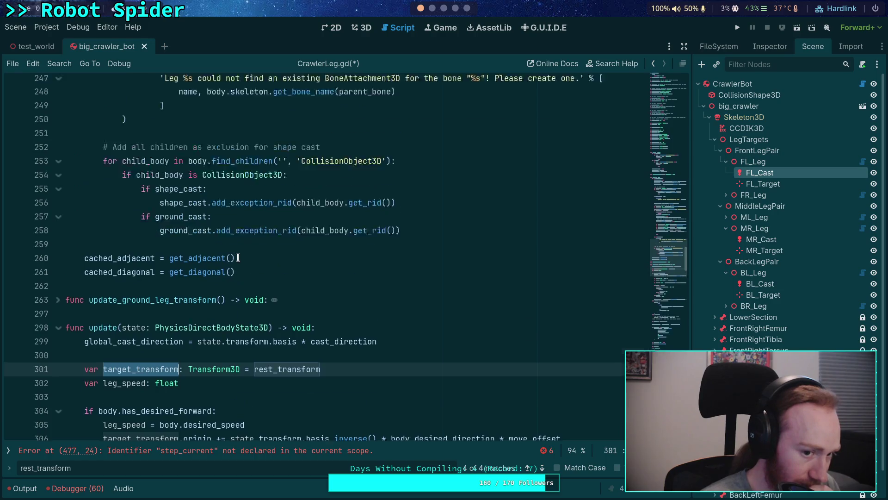
{"action": "scroll", "coordinate": [238, 258], "scroll_direction": "up", "scroll_amount": 14}
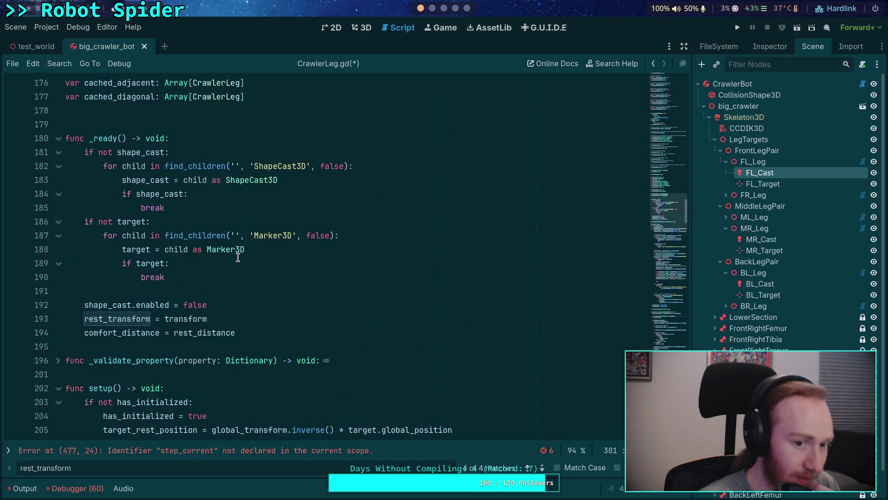
{"action": "left_click_drag", "start_coordinate": [244, 318], "coordinate": [245, 311]}
Step: Delete the rest_transform assignment from _ready() and end the line 131 comment with 'rest'
{"action": "key", "text": "BackSpace"}
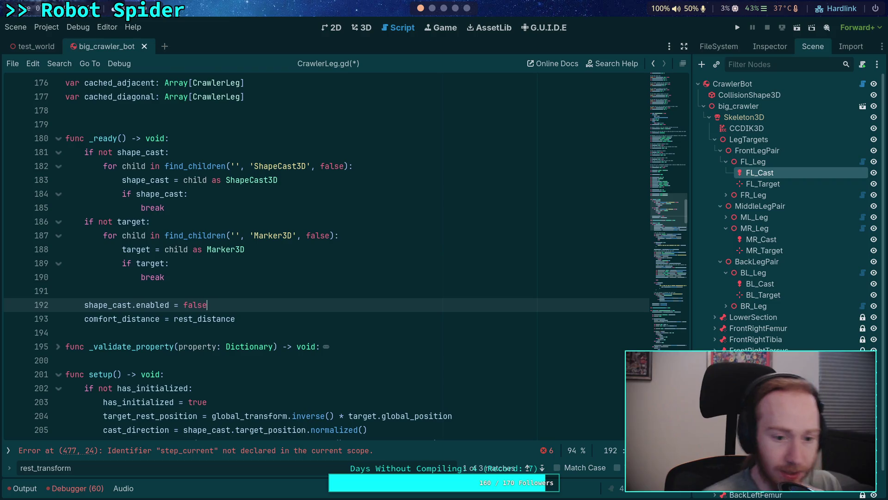
{"action": "scroll", "coordinate": [248, 310], "scroll_direction": "up", "scroll_amount": 9}
{"action": "scroll", "coordinate": [250, 309], "scroll_direction": "up", "scroll_amount": 4}
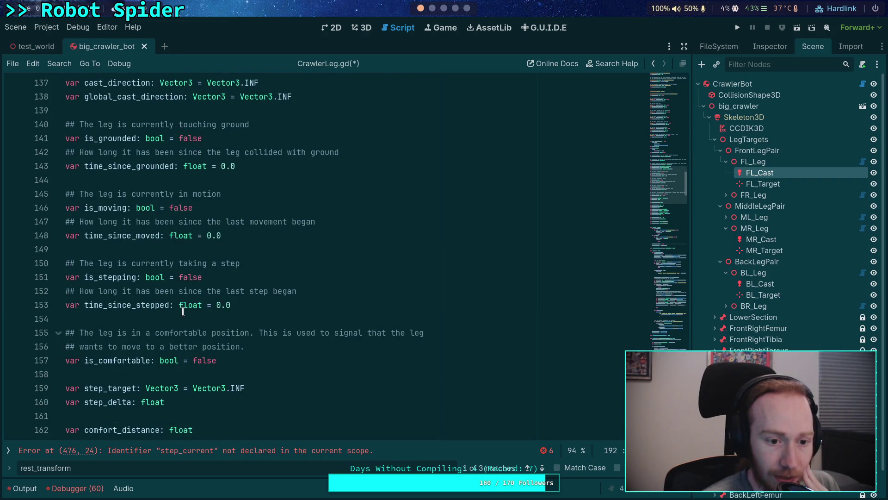
{"action": "scroll", "coordinate": [149, 295], "scroll_direction": "up", "scroll_amount": 5}
{"action": "left_click_drag", "start_coordinate": [435, 208], "coordinate": [161, 208]}
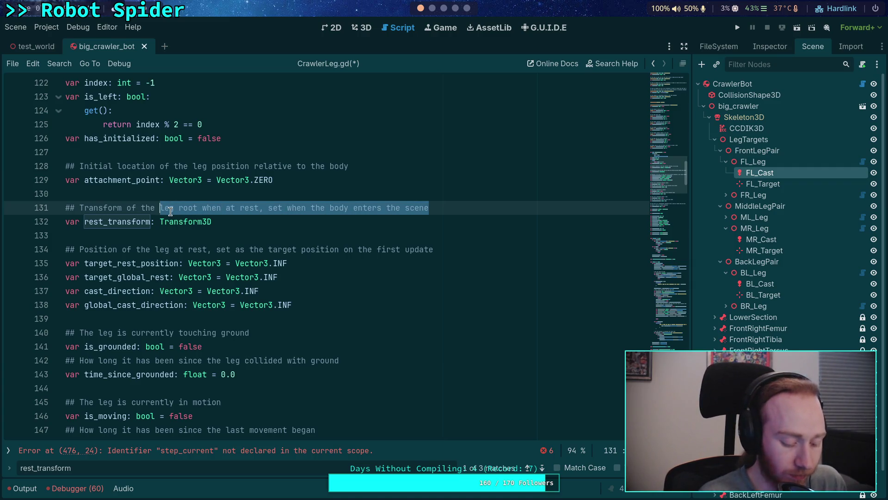
{"action": "type", "text": "rest"}
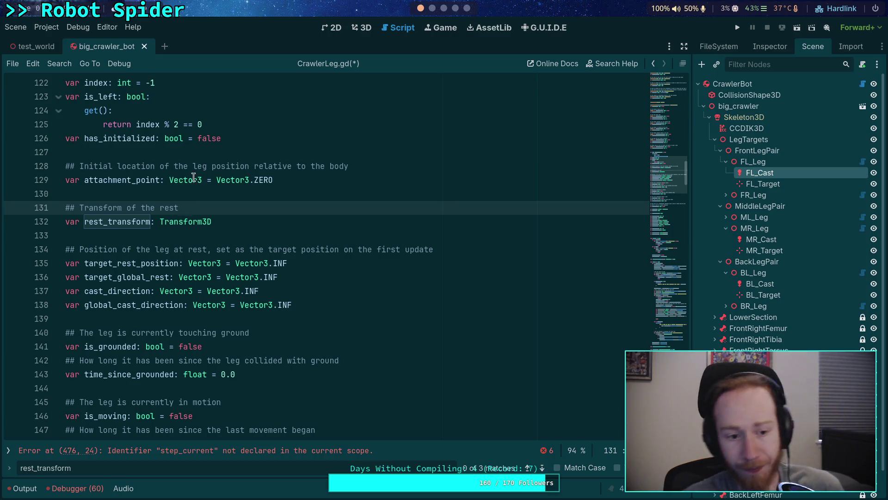
Step: Replace 'the first update' with 'setup' in the line 134 comment
{"action": "left_click", "coordinate": [208, 250]}
{"action": "mouse_move", "coordinate": [208, 251]}
{"action": "left_mouse_down"}
{"action": "mouse_move", "coordinate": [462, 254]}
{"action": "mouse_move", "coordinate": [433, 249]}
{"action": "left_mouse_up"}
{"action": "left_click", "coordinate": [430, 250]}
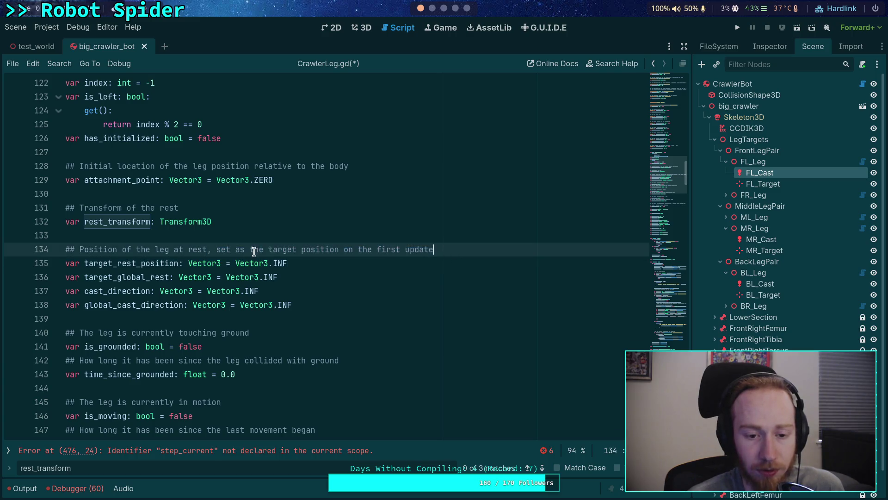
{"action": "left_click_drag", "start_coordinate": [359, 250], "coordinate": [443, 252]}
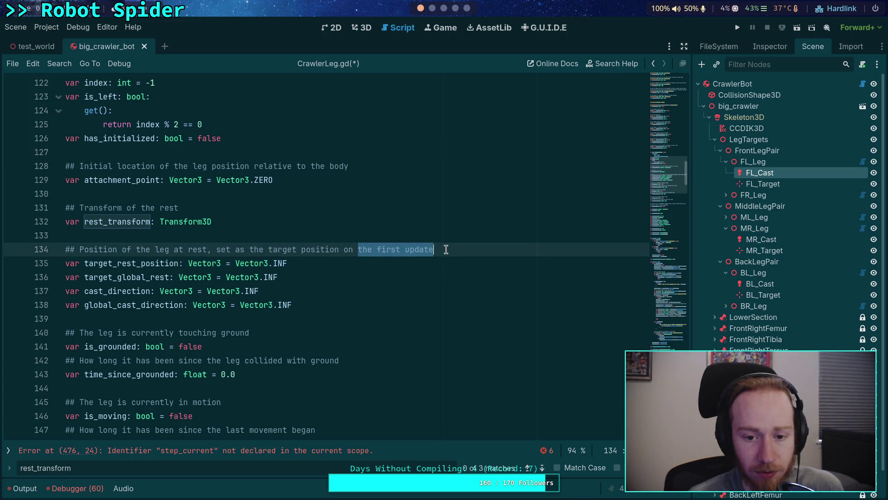
{"action": "type", "text": "setup"}
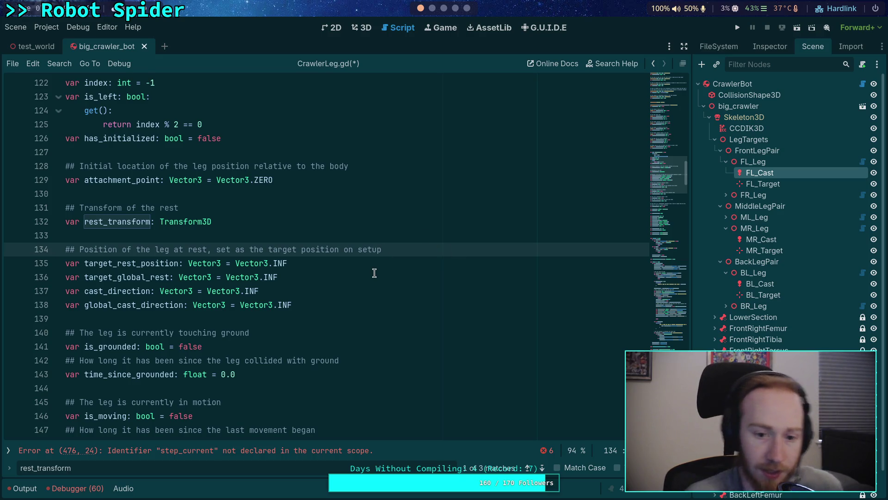
{"action": "left_click", "coordinate": [357, 260]}
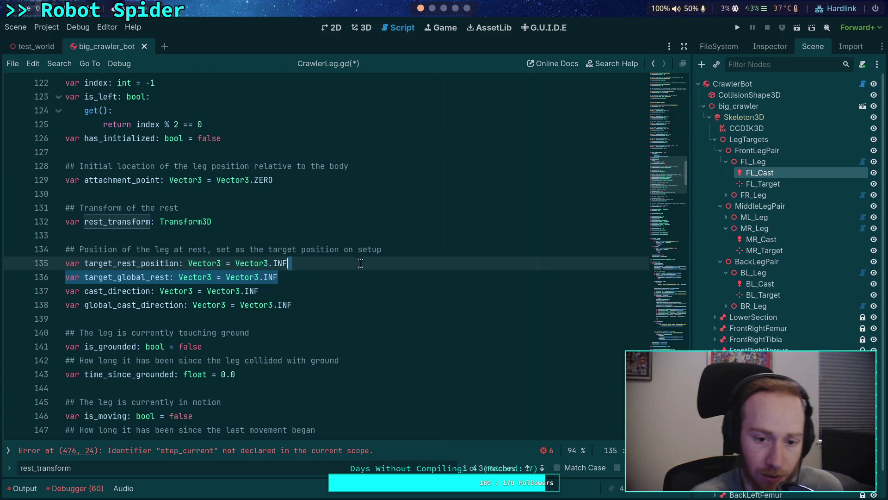
{"action": "left_click", "coordinate": [298, 236]}
{"action": "left_click", "coordinate": [240, 215]}
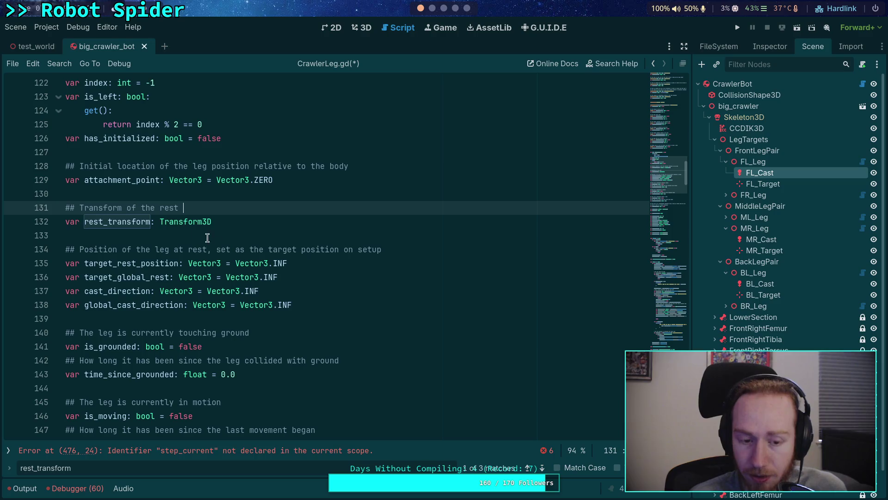
Step: Review the rest_transform and old_shape_cast_xform uses while scrolling through update()
{"action": "double_click", "coordinate": [115, 223]}
{"action": "scroll", "coordinate": [246, 258], "scroll_direction": "down", "scroll_amount": 15}
{"action": "scroll", "coordinate": [246, 258], "scroll_direction": "down", "scroll_amount": 20}
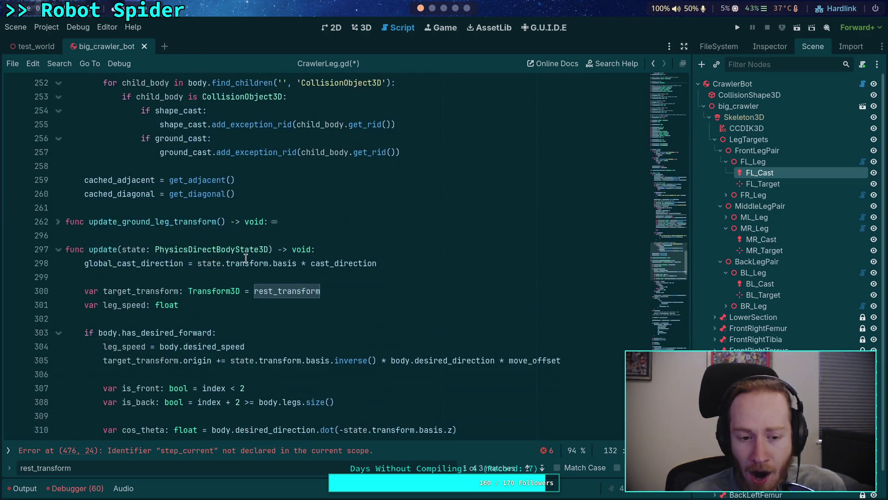
{"action": "scroll", "coordinate": [245, 258], "scroll_direction": "down", "scroll_amount": 12}
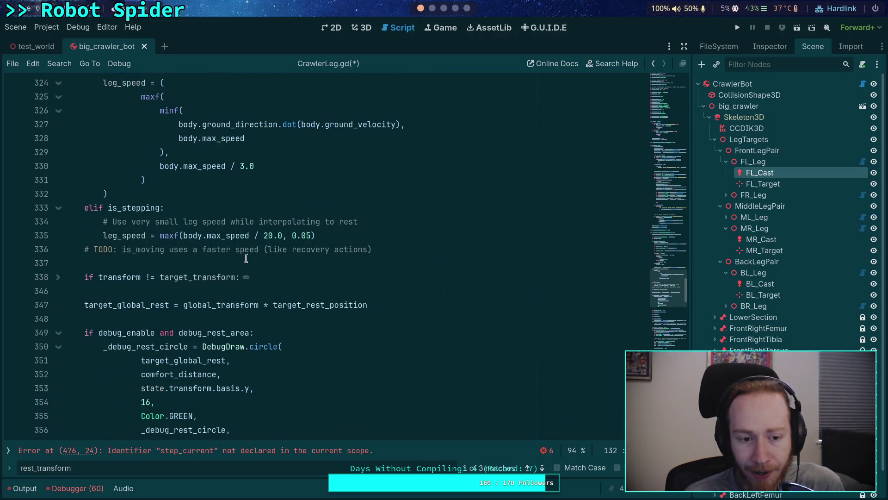
{"action": "scroll", "coordinate": [245, 258], "scroll_direction": "down", "scroll_amount": 7}
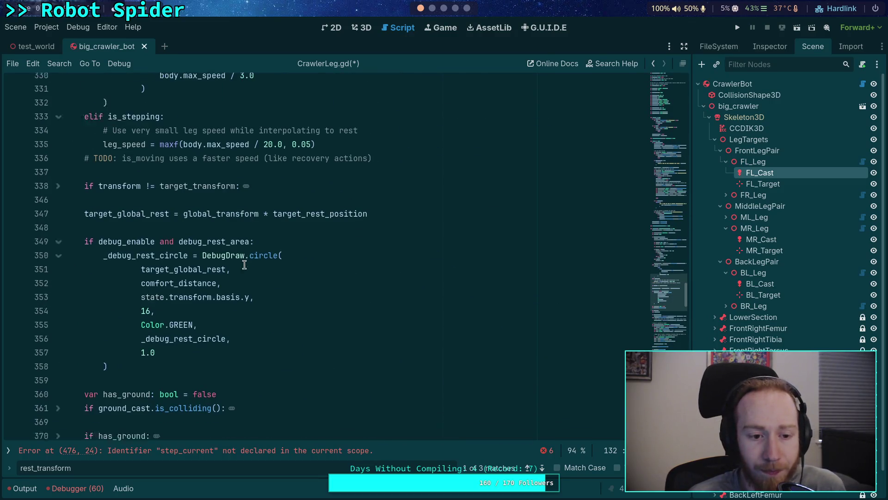
{"action": "scroll", "coordinate": [231, 256], "scroll_direction": "down", "scroll_amount": 4}
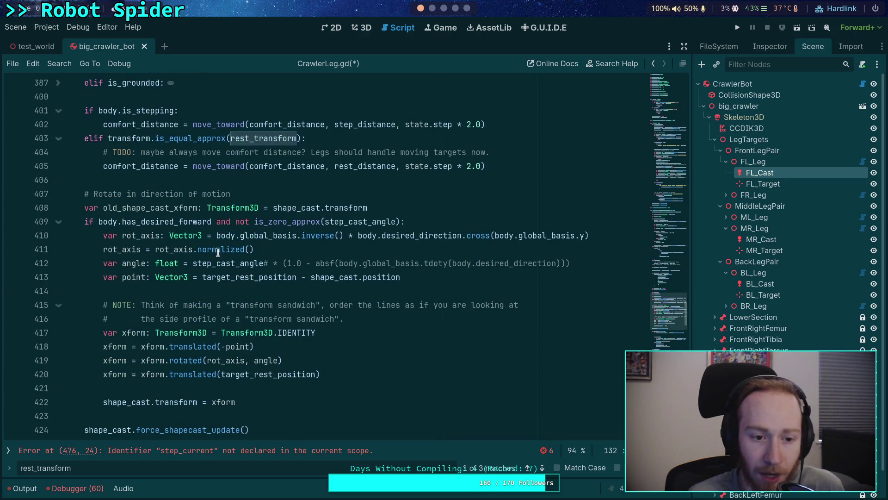
{"action": "double_click", "coordinate": [152, 206]}
{"action": "mouse_move", "coordinate": [303, 210]}
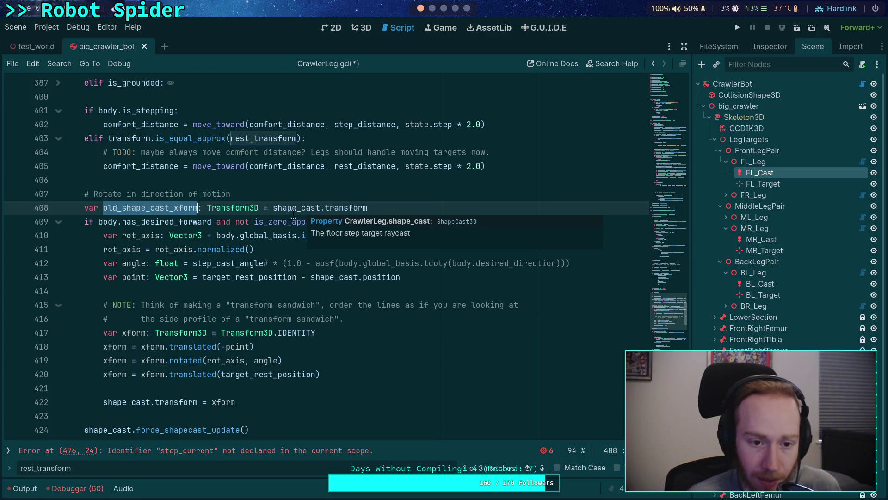
{"action": "scroll", "coordinate": [175, 296], "scroll_direction": "down", "scroll_amount": 2}
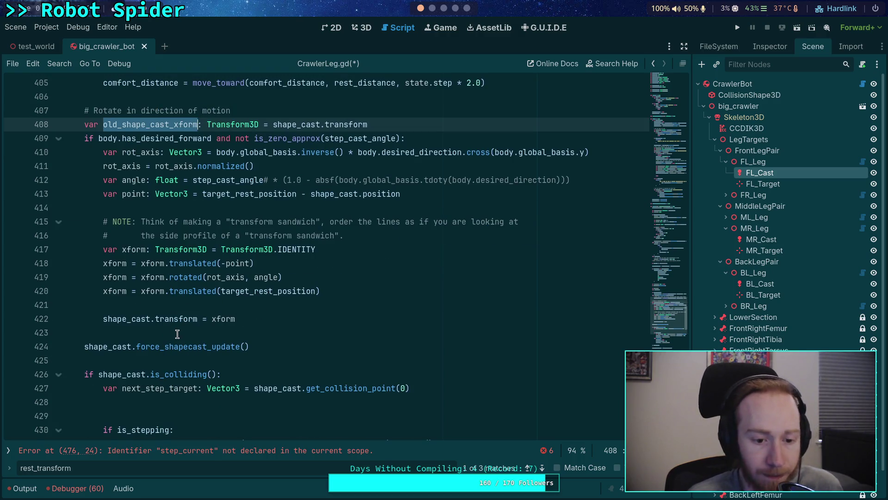
{"action": "mouse_move", "coordinate": [151, 341]}
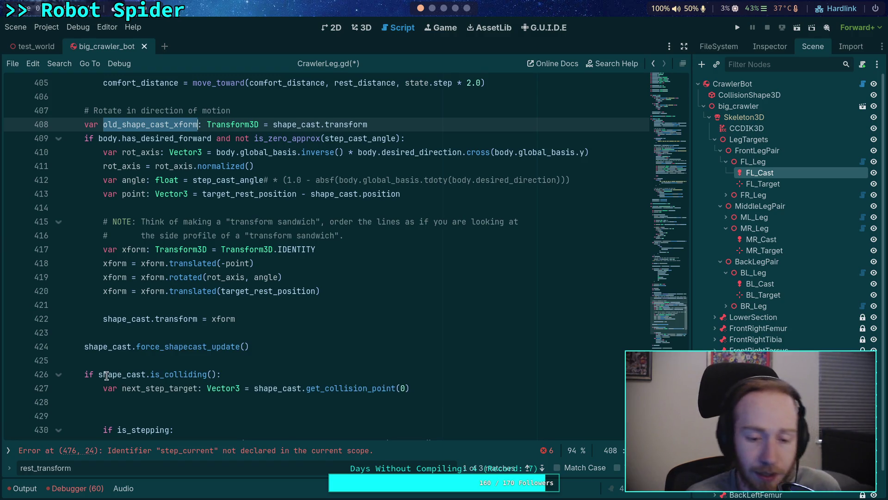
{"action": "mouse_move", "coordinate": [106, 376]}
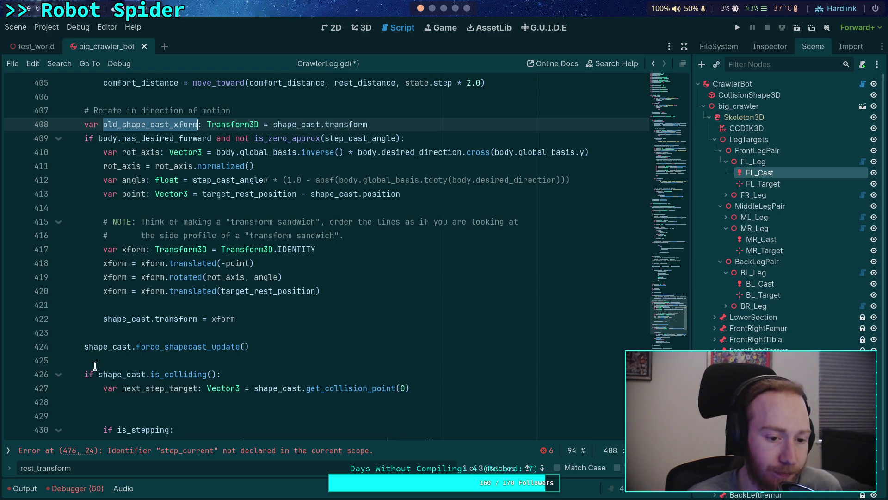
{"action": "scroll", "coordinate": [94, 366], "scroll_direction": "down", "scroll_amount": 3}
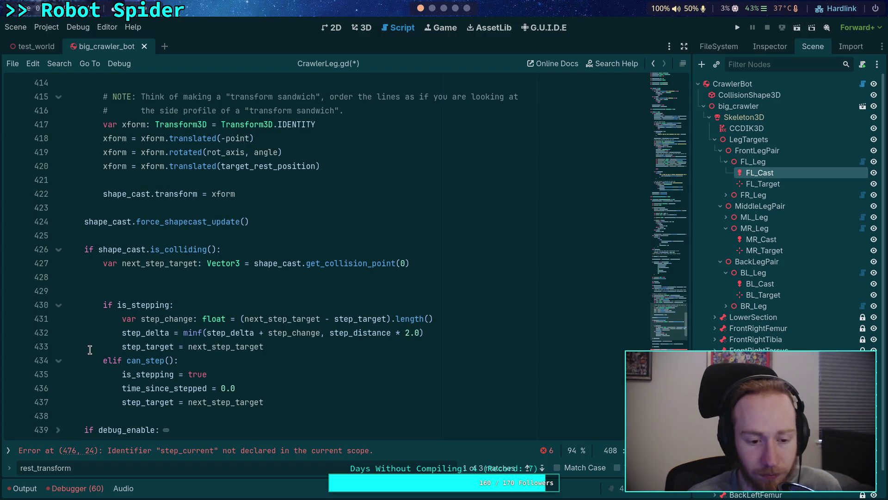
{"action": "scroll", "coordinate": [89, 350], "scroll_direction": "up", "scroll_amount": 1}
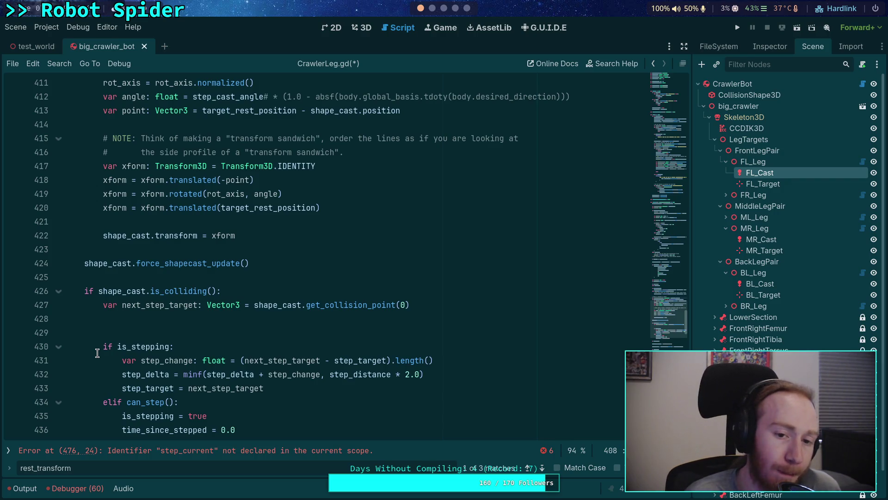
Step: Unfold the if transform != target_transform block at line 338
{"action": "left_click", "coordinate": [153, 320]}
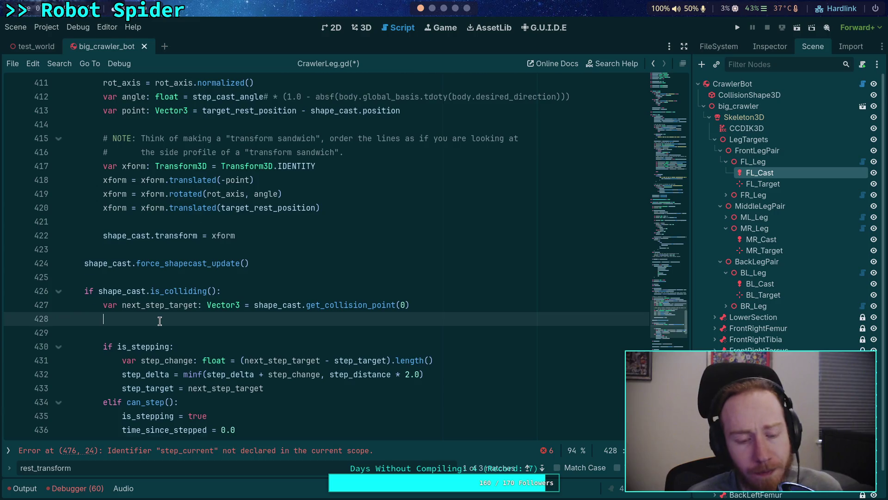
{"action": "scroll", "coordinate": [159, 321], "scroll_direction": "up", "scroll_amount": 7}
{"action": "scroll", "coordinate": [159, 319], "scroll_direction": "down", "scroll_amount": 2}
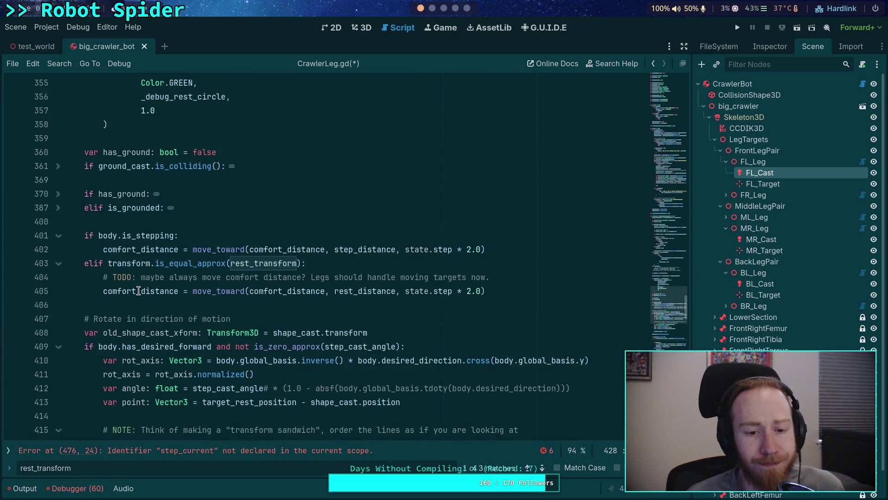
{"action": "scroll", "coordinate": [135, 277], "scroll_direction": "up", "scroll_amount": 8}
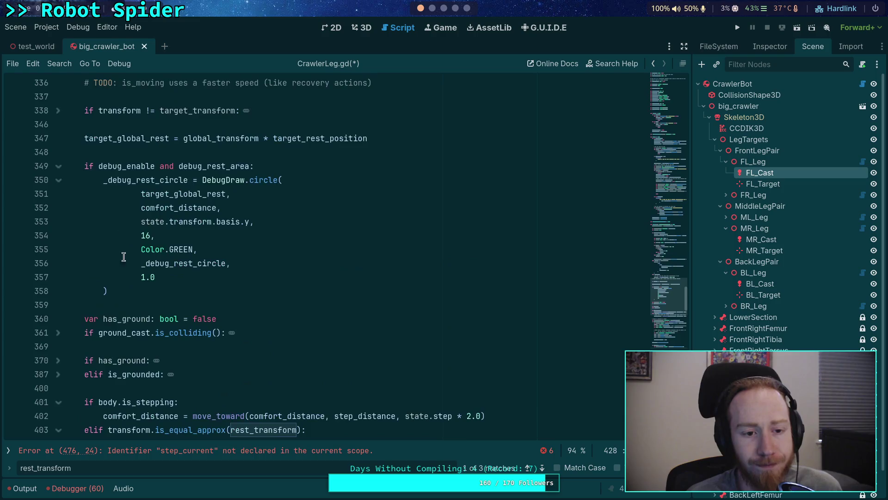
{"action": "left_click", "coordinate": [58, 236]}
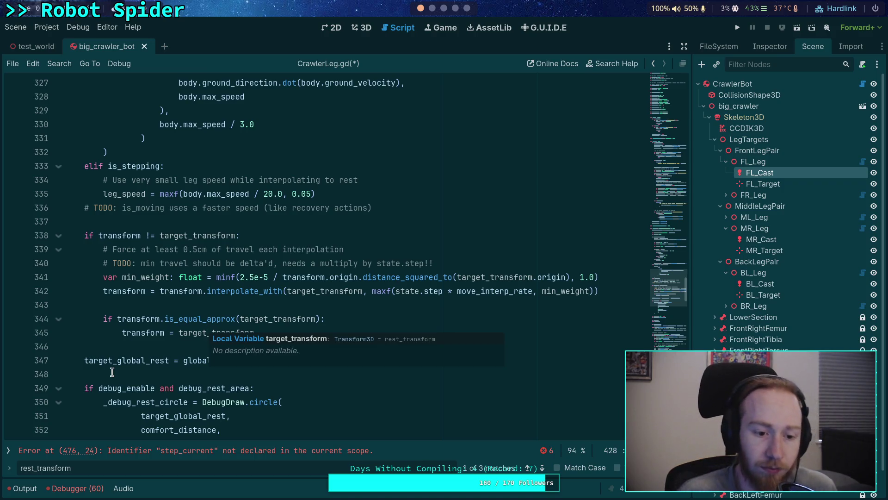
{"action": "left_click", "coordinate": [207, 360]}
{"action": "left_click", "coordinate": [127, 319]}
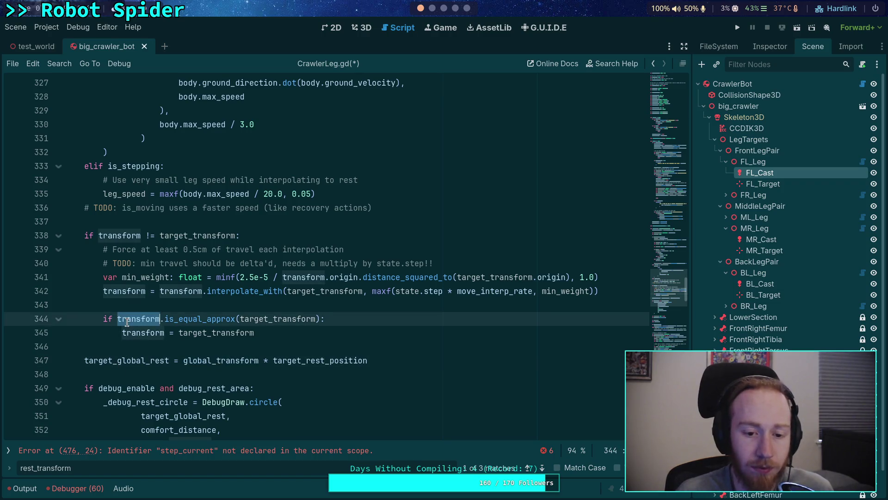
{"action": "scroll", "coordinate": [136, 350], "scroll_direction": "up", "scroll_amount": 1}
{"action": "scroll", "coordinate": [136, 350], "scroll_direction": "down", "scroll_amount": 6}
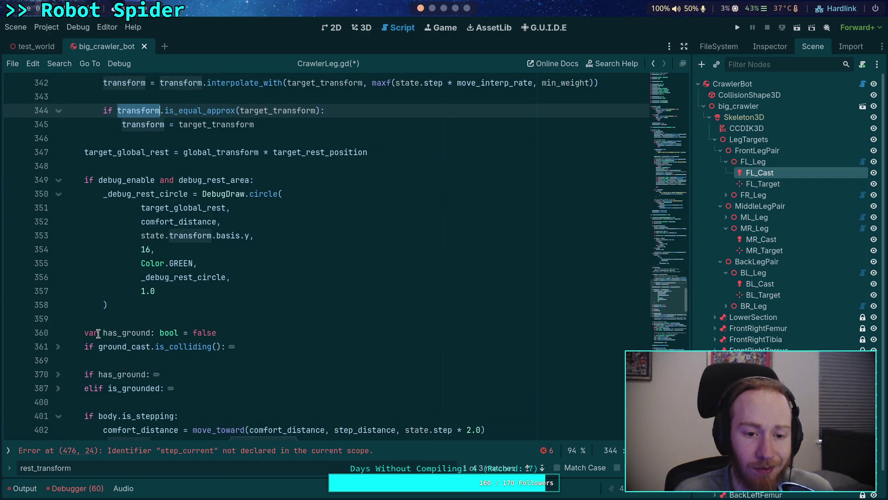
{"action": "scroll", "coordinate": [98, 334], "scroll_direction": "down", "scroll_amount": 2}
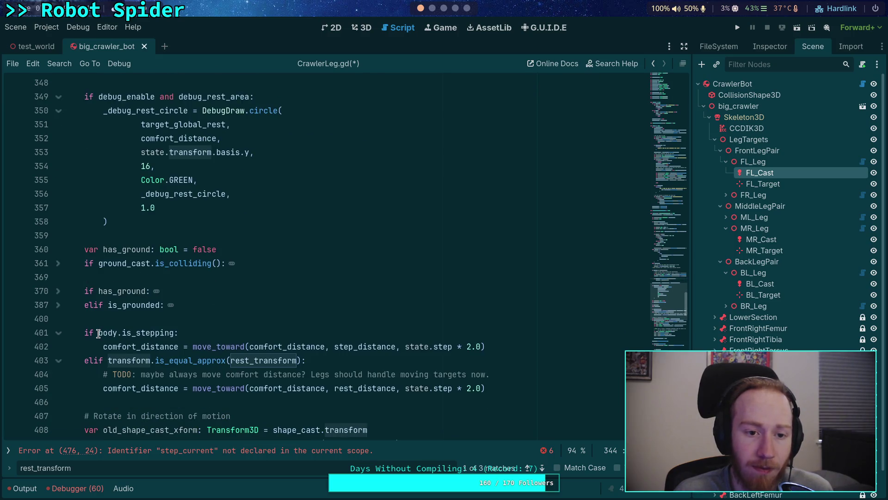
{"action": "scroll", "coordinate": [98, 333], "scroll_direction": "up", "scroll_amount": 7}
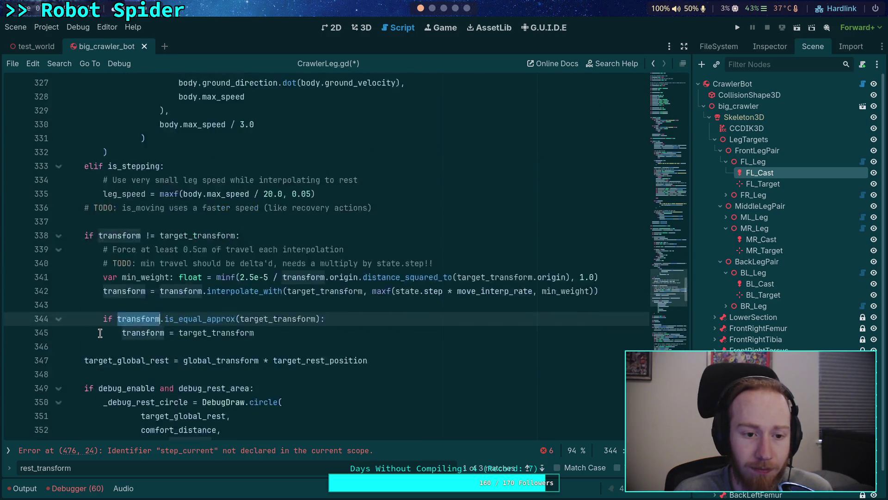
{"action": "scroll", "coordinate": [100, 333], "scroll_direction": "up", "scroll_amount": 1}
{"action": "double_click", "coordinate": [139, 374]}
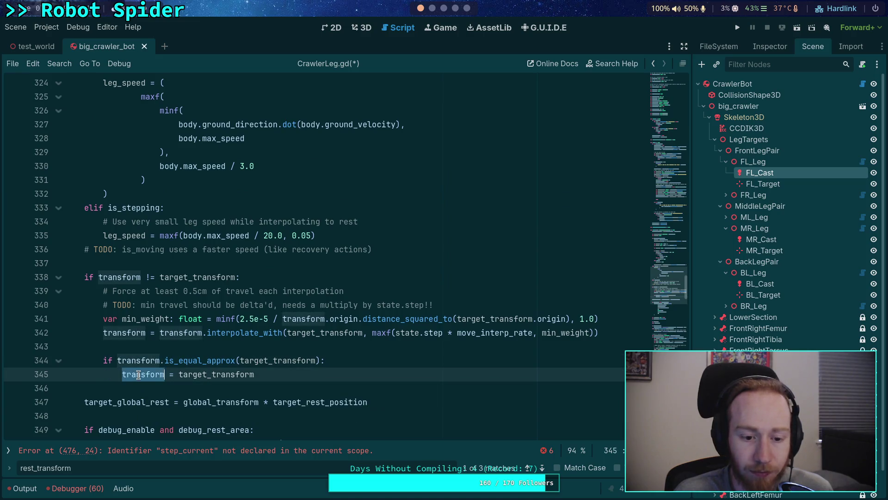
{"action": "left_click", "coordinate": [200, 398]}
{"action": "scroll", "coordinate": [201, 394], "scroll_direction": "down", "scroll_amount": 10}
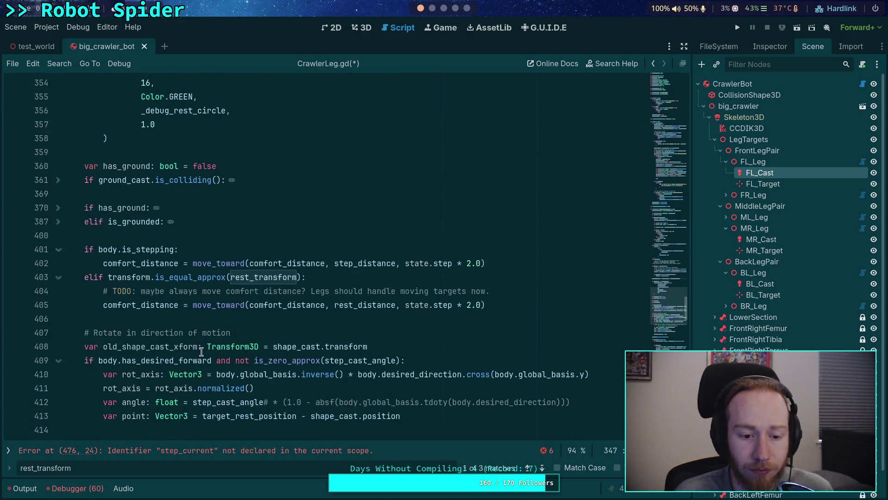
{"action": "scroll", "coordinate": [201, 351], "scroll_direction": "up", "scroll_amount": 2}
{"action": "scroll", "coordinate": [201, 352], "scroll_direction": "up", "scroll_amount": 1}
{"action": "scroll", "coordinate": [201, 351], "scroll_direction": "down", "scroll_amount": 1}
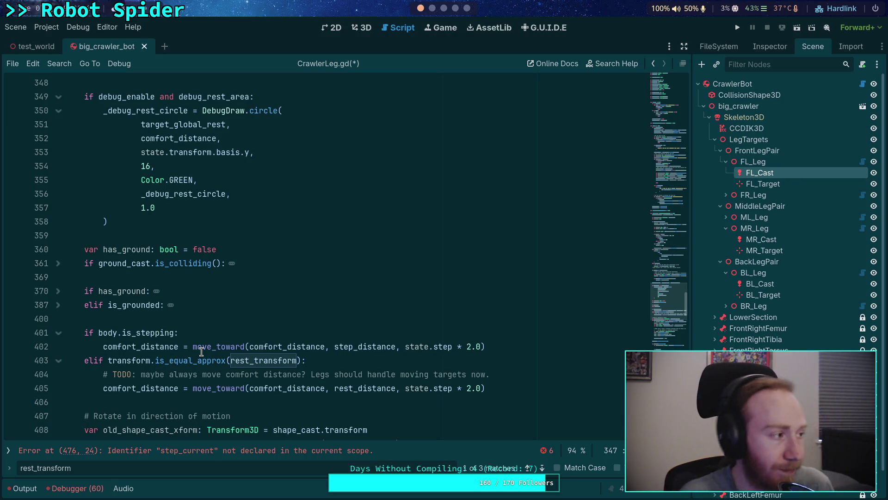
Step: Close the rest_transform search after placing the caret on empty lines 337 and 321
{"action": "scroll", "coordinate": [202, 352], "scroll_direction": "up", "scroll_amount": 4}
{"action": "scroll", "coordinate": [199, 376], "scroll_direction": "up", "scroll_amount": 6}
{"action": "left_click", "coordinate": [131, 386]}
{"action": "scroll", "coordinate": [131, 385], "scroll_direction": "up", "scroll_amount": 5}
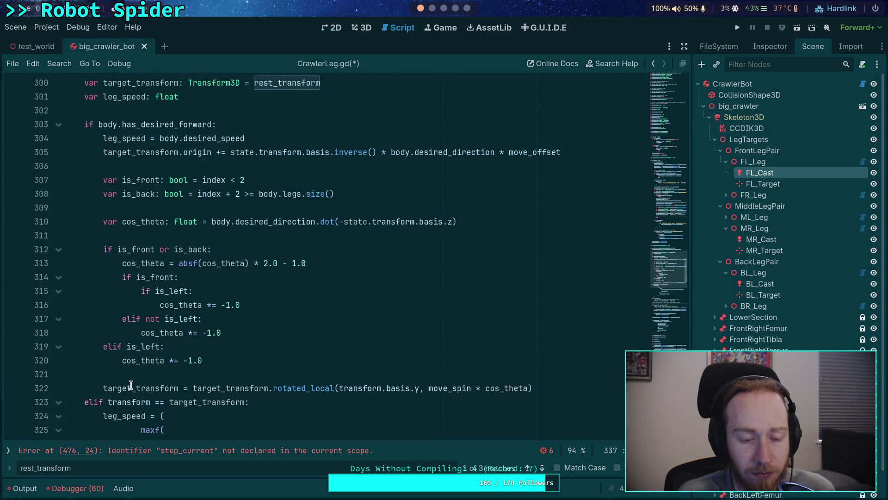
{"action": "left_click", "coordinate": [130, 375]}
{"action": "scroll", "coordinate": [129, 375], "scroll_direction": "up", "scroll_amount": 2}
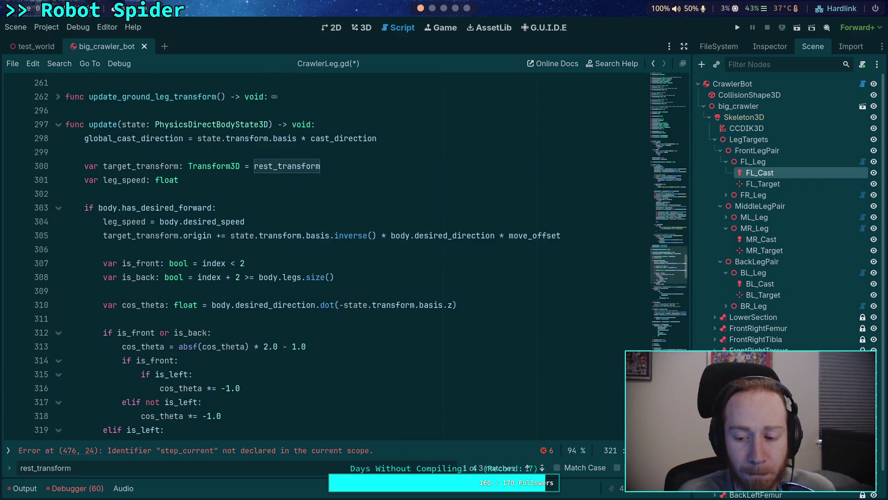
{"action": "key", "text": "Escape"}
Step: Select the rest_transform declaration on line 132
{"action": "scroll", "coordinate": [148, 347], "scroll_direction": "up", "scroll_amount": 15}
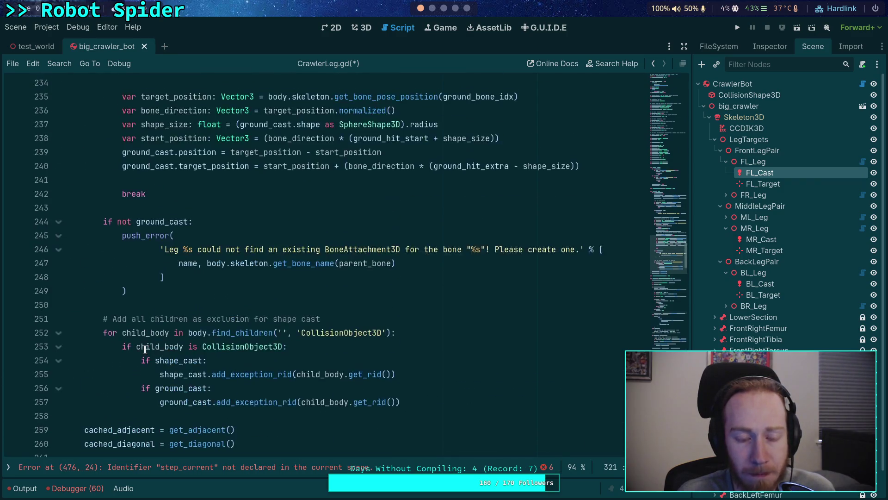
{"action": "scroll", "coordinate": [147, 348], "scroll_direction": "up", "scroll_amount": 19}
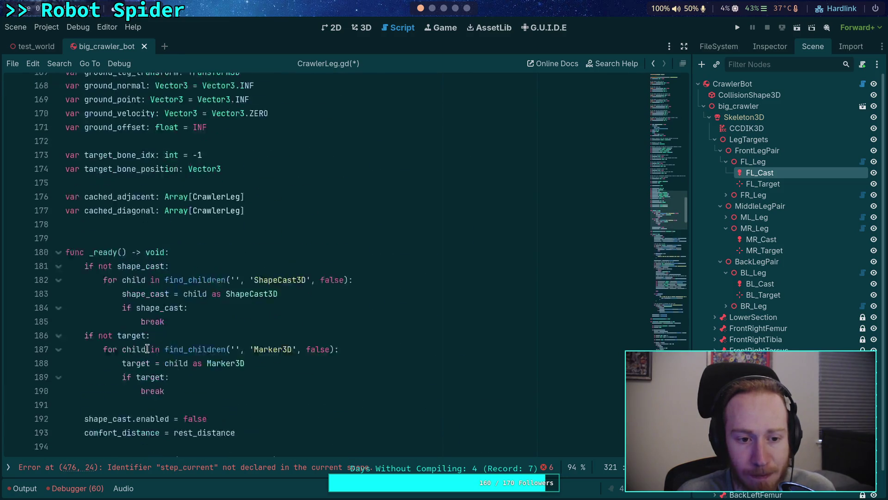
{"action": "scroll", "coordinate": [147, 348], "scroll_direction": "up", "scroll_amount": 1}
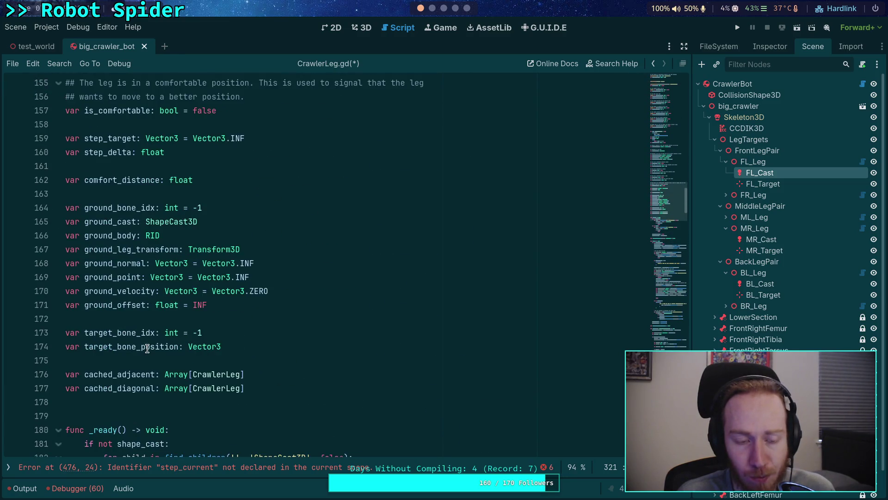
{"action": "scroll", "coordinate": [148, 348], "scroll_direction": "up", "scroll_amount": 12}
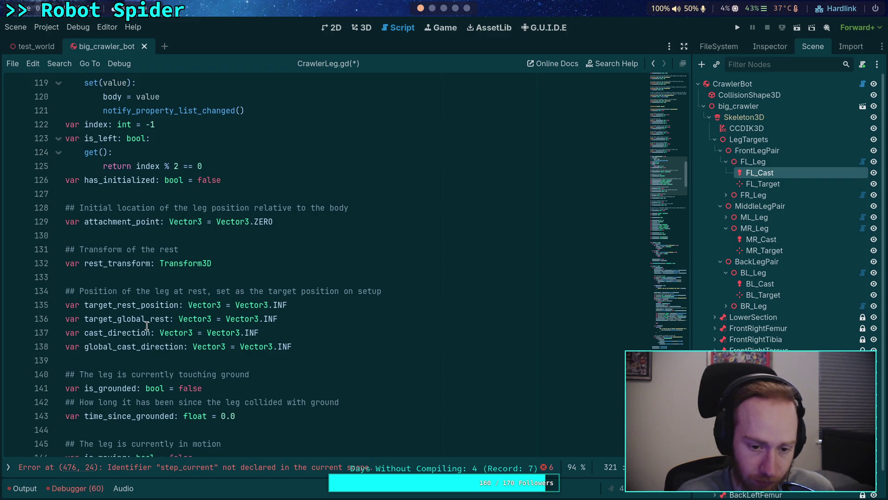
{"action": "double_click", "coordinate": [119, 263]}
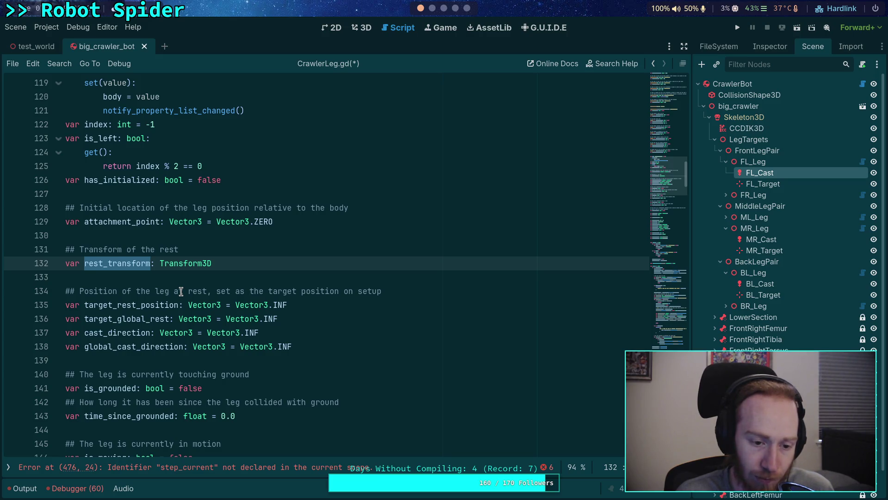
Step: Go back to line 300 in update(), where target_transform is set from rest_transform
{"action": "scroll", "coordinate": [181, 291], "scroll_direction": "down", "scroll_amount": 20}
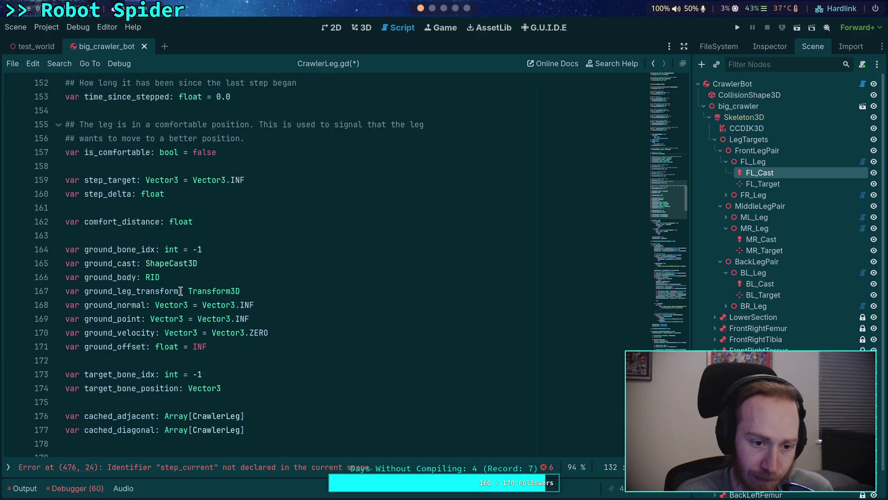
{"action": "scroll", "coordinate": [180, 291], "scroll_direction": "down", "scroll_amount": 18}
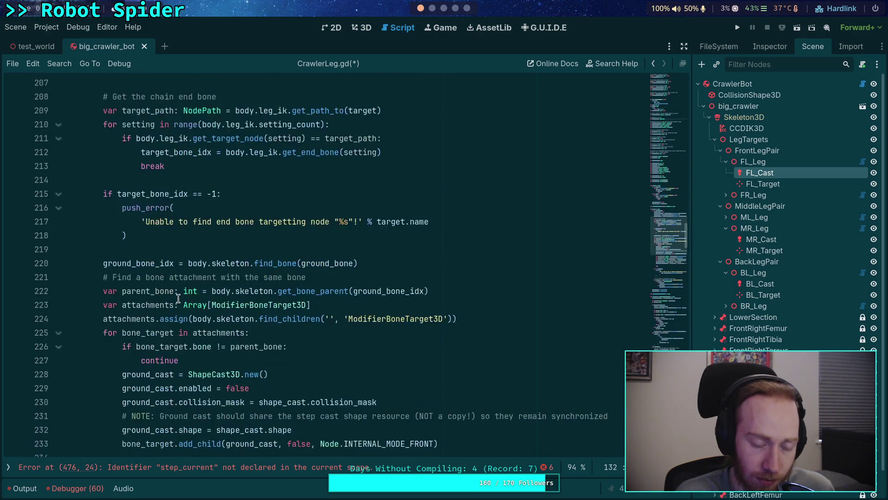
{"action": "scroll", "coordinate": [178, 297], "scroll_direction": "down", "scroll_amount": 10}
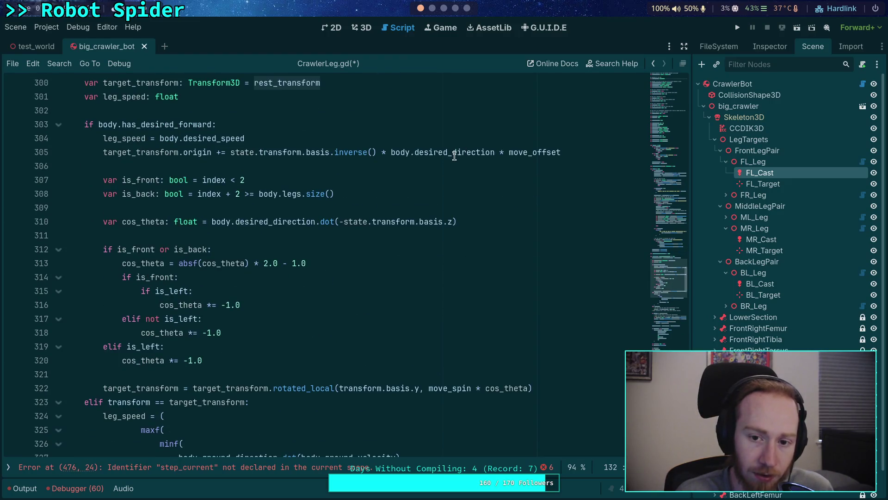
{"action": "mouse_move", "coordinate": [455, 154]}
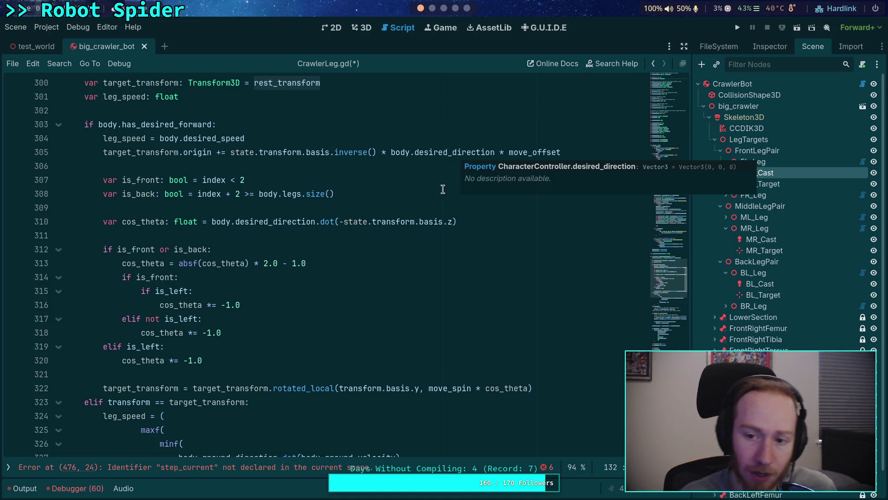
{"action": "mouse_move", "coordinate": [553, 154]}
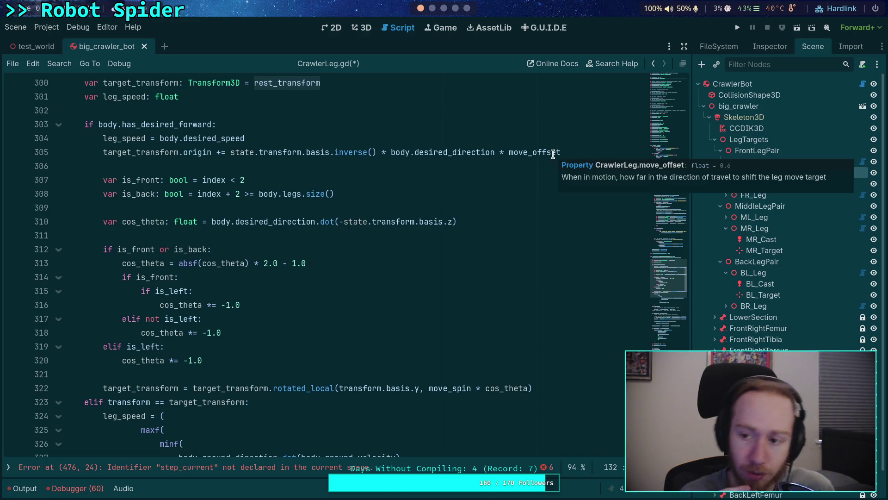
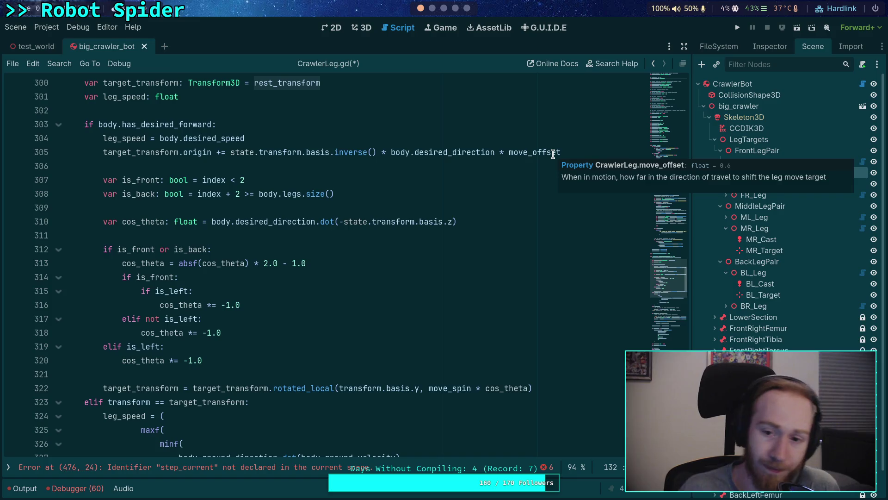
Step: Scroll across virtual desktops from the Godot CrawlerLeg.gd script to the Krita leg-target diagram
{"action": "scroll", "coordinate": [458, 12], "scroll_direction": "down", "scroll_amount": 4}
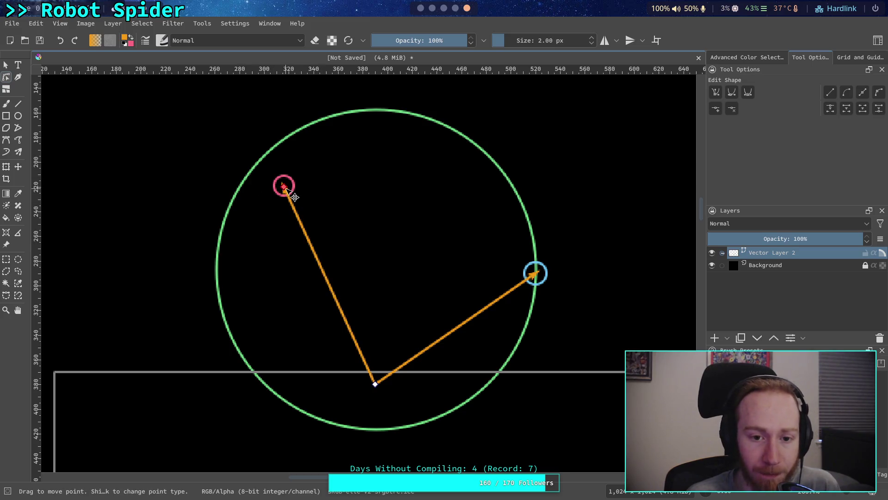
Step: Drag the left arrow's tip down to the lower rim and move the red target circle onto it
{"action": "mouse_move", "coordinate": [295, 197]}
{"action": "left_mouse_down"}
{"action": "mouse_move", "coordinate": [254, 314]}
{"action": "mouse_move", "coordinate": [298, 439]}
{"action": "mouse_move", "coordinate": [424, 431]}
{"action": "mouse_move", "coordinate": [466, 409]}
{"action": "left_mouse_up"}
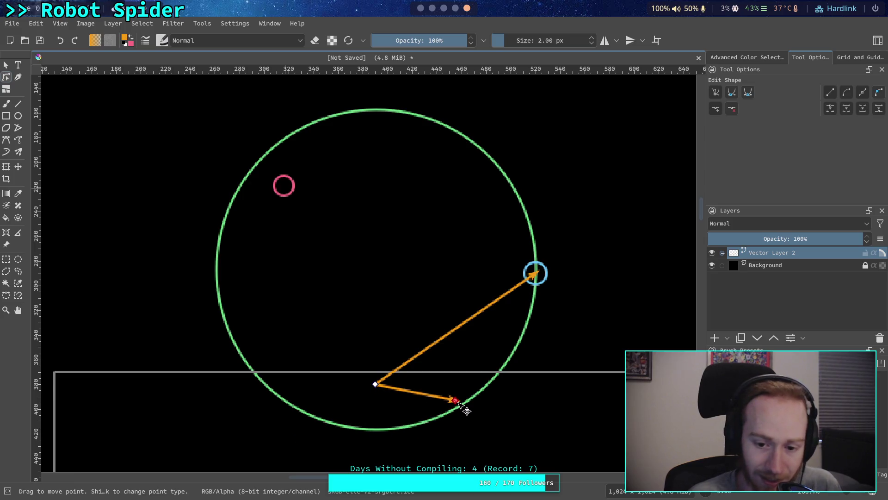
{"action": "left_click", "coordinate": [283, 190]}
{"action": "left_click", "coordinate": [6, 64]}
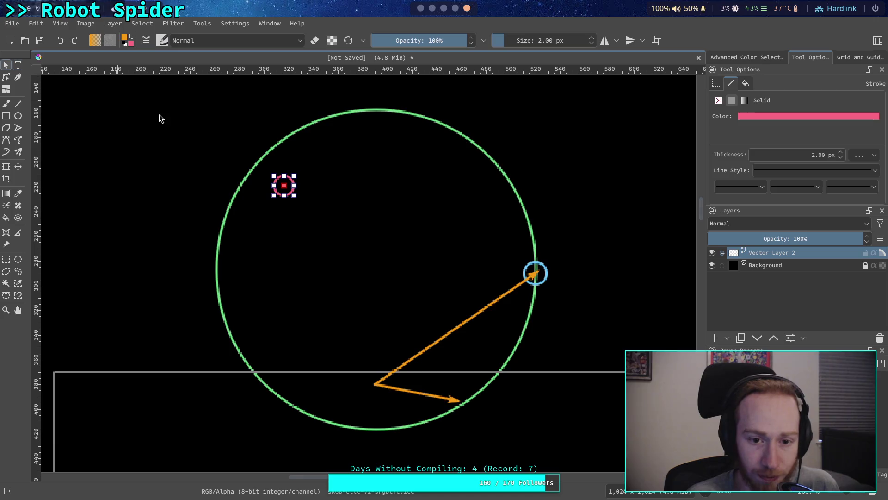
{"action": "mouse_move", "coordinate": [274, 180]}
{"action": "left_mouse_down"}
{"action": "mouse_move", "coordinate": [455, 406]}
{"action": "mouse_move", "coordinate": [454, 397]}
{"action": "left_mouse_up"}
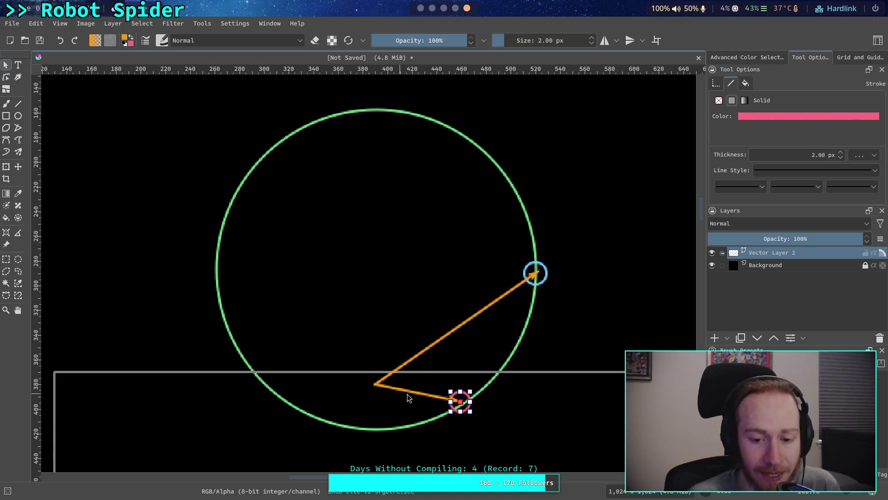
Step: Edit the left orange arrow's end node so its tip lands on the green circle's left edge
{"action": "left_click", "coordinate": [416, 394]}
{"action": "left_click", "coordinate": [6, 77]}
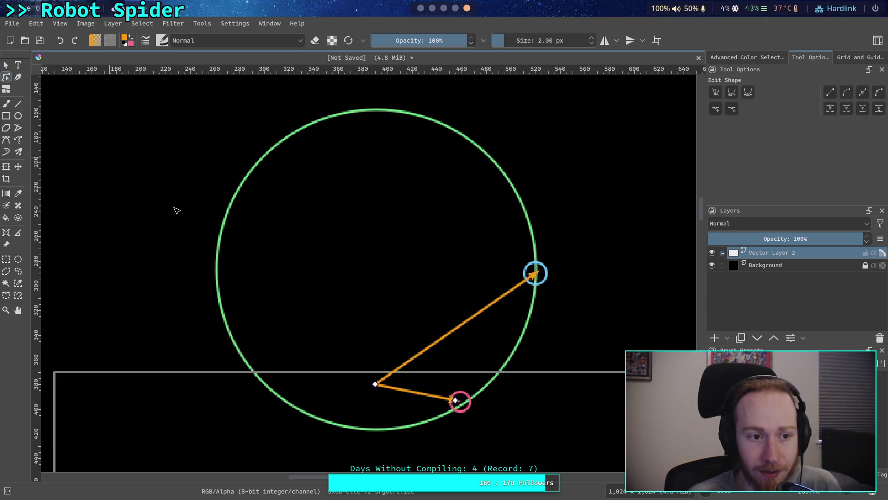
{"action": "mouse_move", "coordinate": [456, 401]}
{"action": "left_mouse_down"}
{"action": "mouse_move", "coordinate": [331, 376]}
{"action": "mouse_move", "coordinate": [224, 257]}
{"action": "mouse_move", "coordinate": [222, 274]}
{"action": "left_mouse_up"}
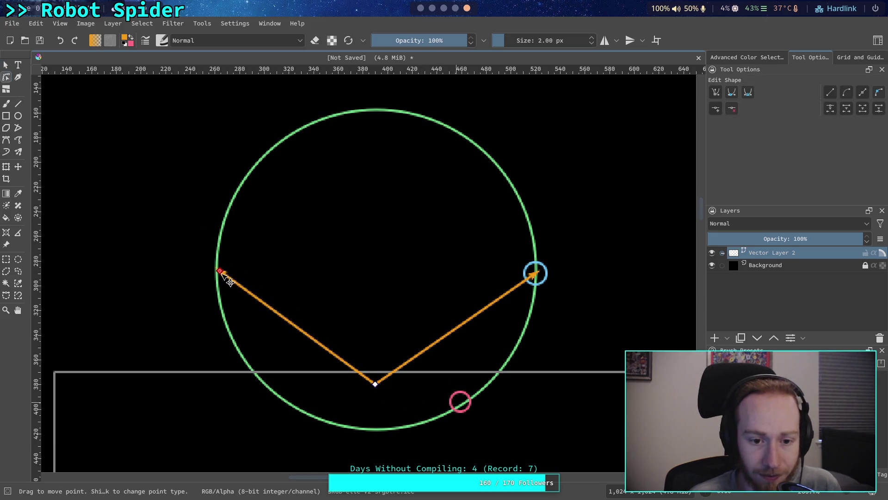
{"action": "left_click", "coordinate": [455, 402]}
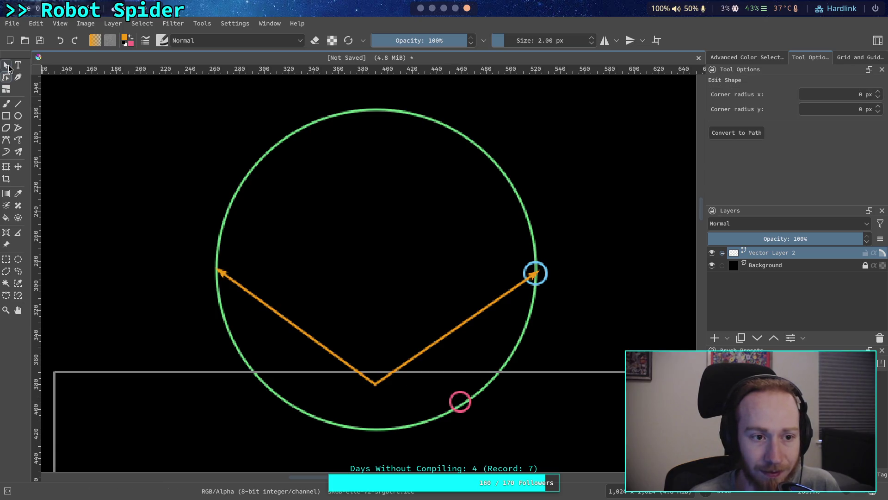
{"action": "left_click", "coordinate": [8, 66]}
Step: Shift the grey ground rectangle slightly right and down
{"action": "left_click", "coordinate": [620, 312]}
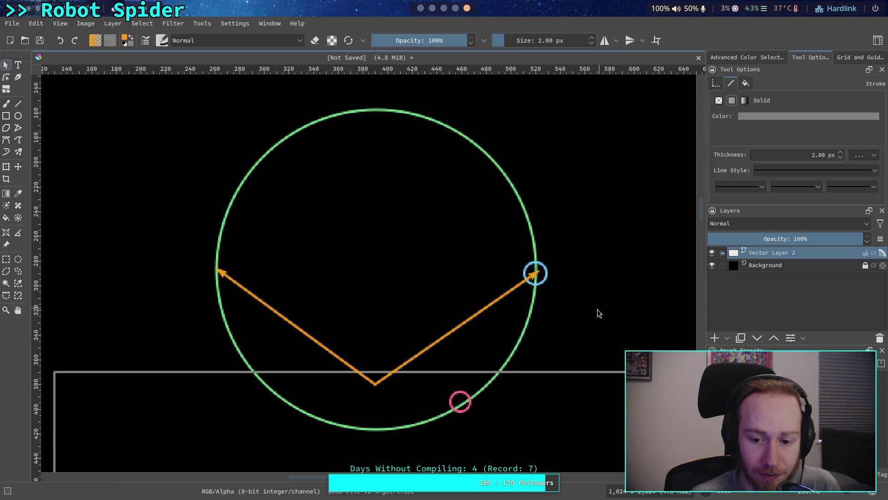
{"action": "left_click_drag", "start_coordinate": [602, 372], "coordinate": [598, 370]}
{"action": "left_click", "coordinate": [571, 327]}
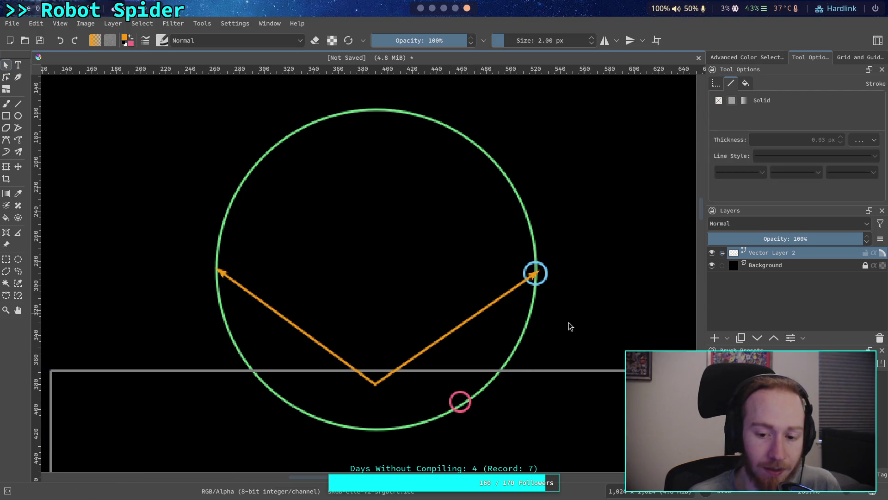
{"action": "left_click_drag", "start_coordinate": [510, 394], "coordinate": [527, 396]}
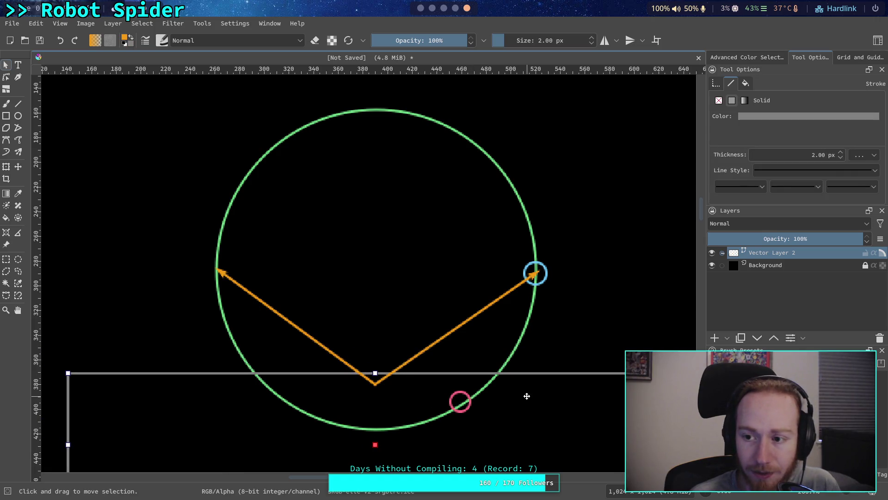
Step: Send the grey rectangle to the back and place the red circle on the left arrow's tip
{"action": "right_click", "coordinate": [527, 396]}
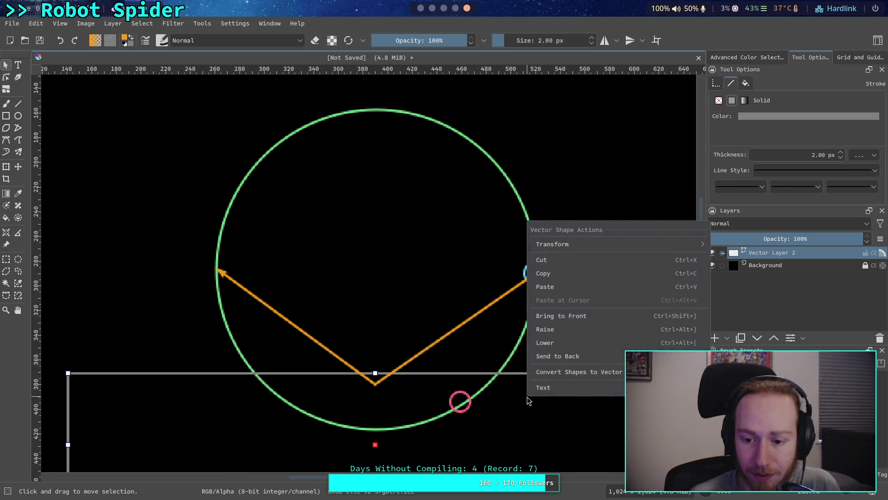
{"action": "left_click", "coordinate": [568, 355]}
{"action": "mouse_move", "coordinate": [455, 395]}
{"action": "left_mouse_down"}
{"action": "mouse_move", "coordinate": [262, 265]}
{"action": "mouse_move", "coordinate": [215, 260]}
{"action": "left_mouse_up"}
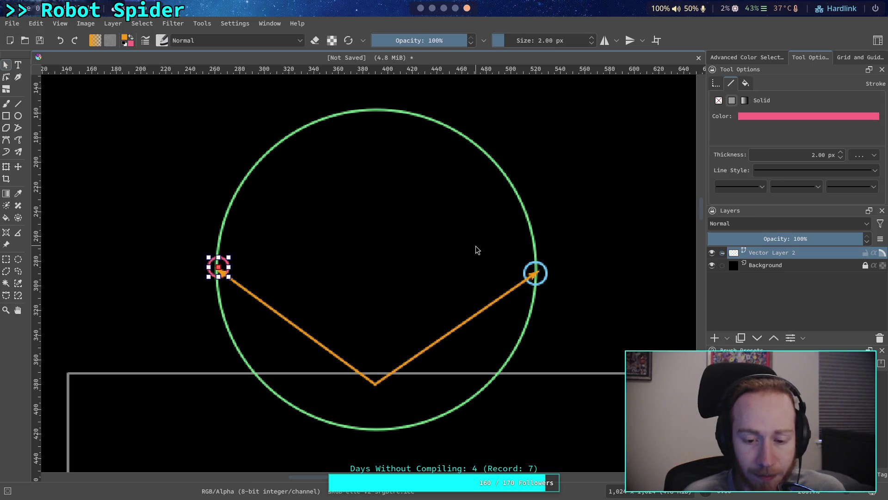
Step: Select then deselect the orange arrow path, and return to the CrawlerLeg.gd script in Godot
{"action": "left_click", "coordinate": [536, 275]}
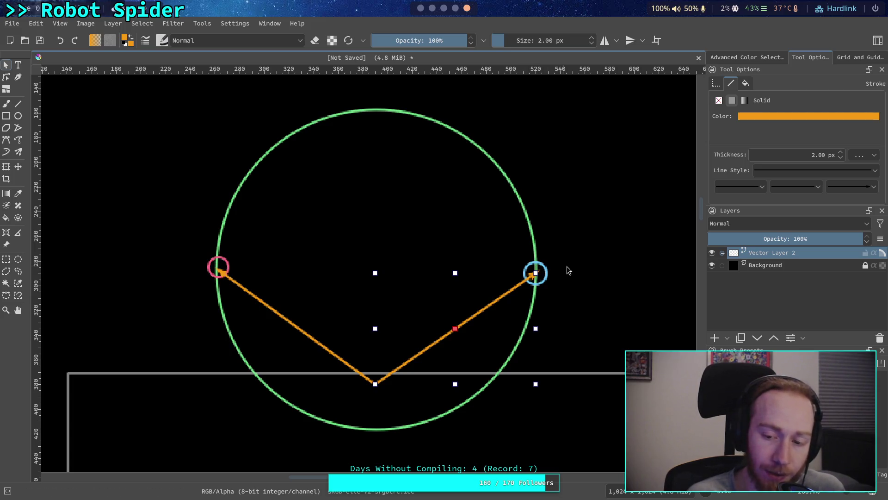
{"action": "left_click", "coordinate": [603, 265]}
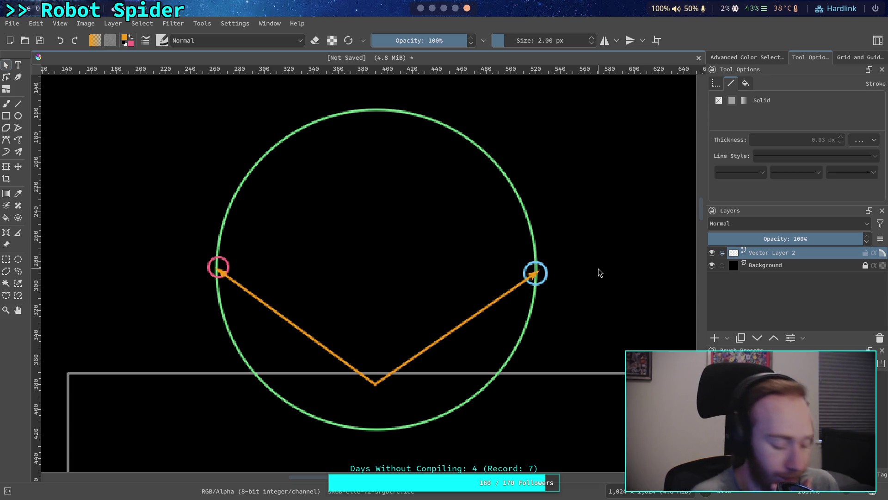
{"action": "left_click", "coordinate": [421, 8]}
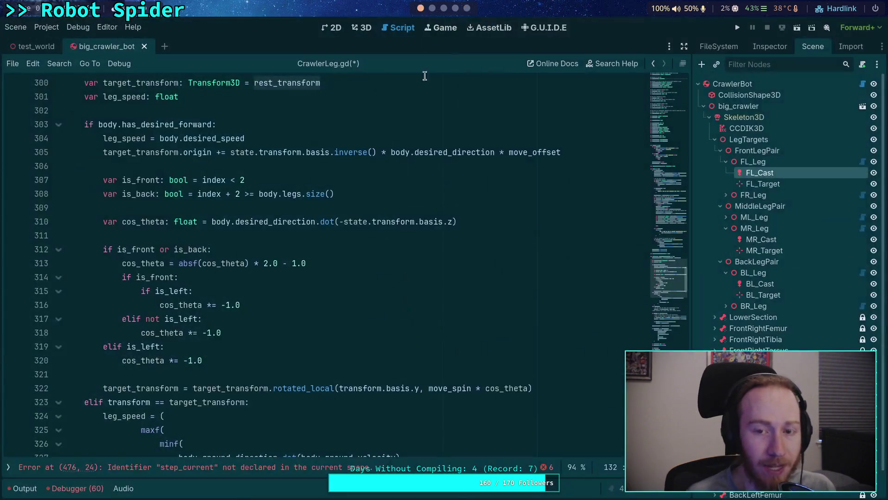
Step: Scroll CrawlerLeg.gd up from line 315 to show the is_moving, is_stepping and is_comfortable variables near line 143
{"action": "left_click", "coordinate": [337, 290]}
{"action": "scroll", "coordinate": [318, 256], "scroll_direction": "down", "scroll_amount": 12}
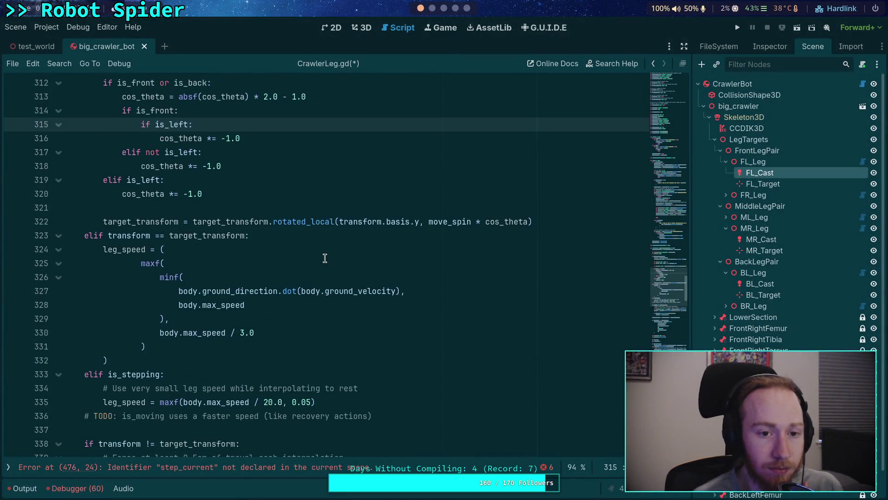
{"action": "scroll", "coordinate": [308, 269], "scroll_direction": "down", "scroll_amount": 14}
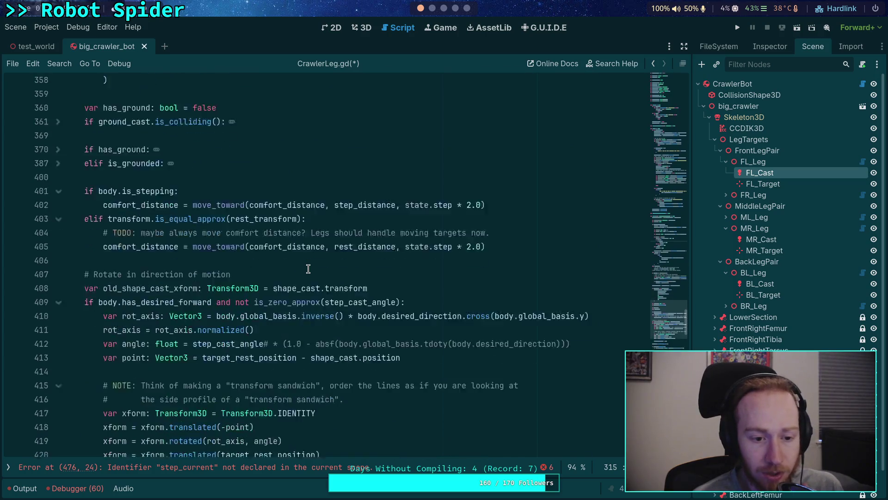
{"action": "scroll", "coordinate": [502, 328], "scroll_direction": "up", "scroll_amount": 20}
{"action": "scroll", "coordinate": [505, 329], "scroll_direction": "up", "scroll_amount": 20}
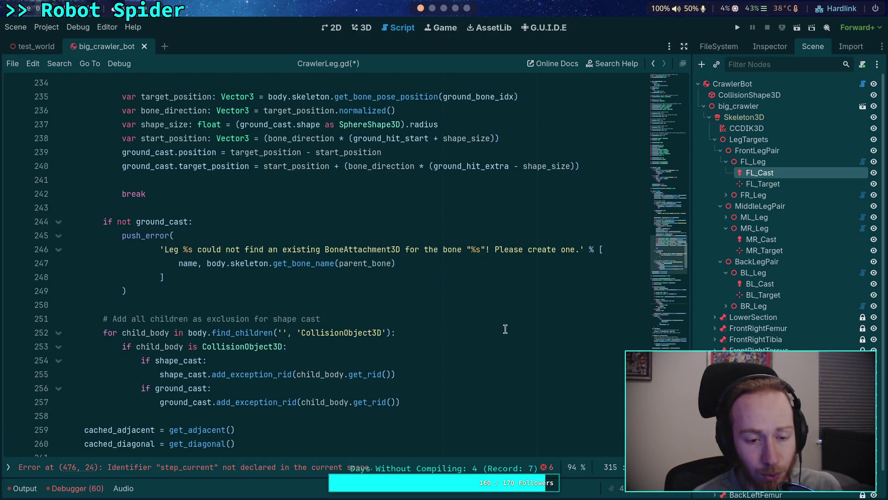
{"action": "scroll", "coordinate": [506, 329], "scroll_direction": "up", "scroll_amount": 8}
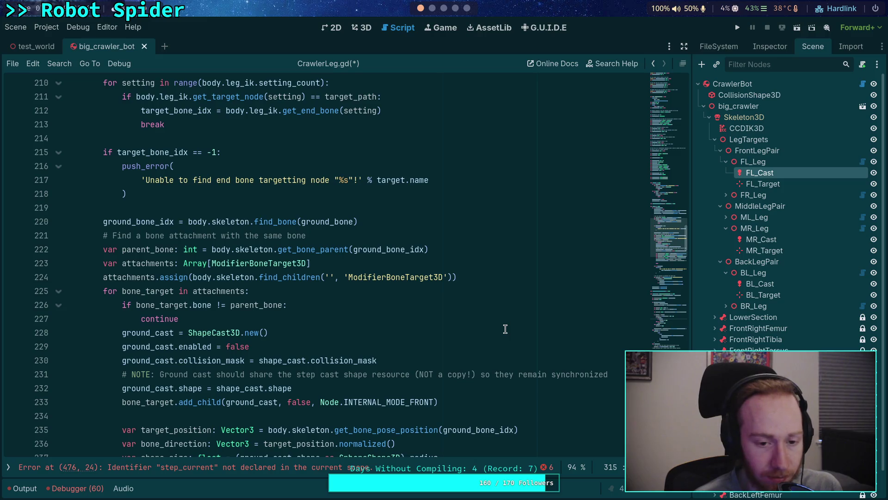
{"action": "scroll", "coordinate": [505, 329], "scroll_direction": "up", "scroll_amount": 3}
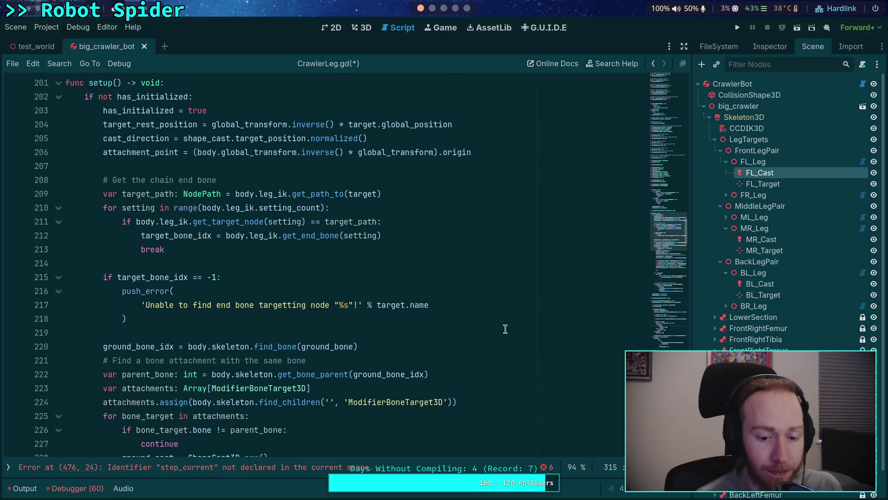
{"action": "scroll", "coordinate": [505, 328], "scroll_direction": "down", "scroll_amount": 2}
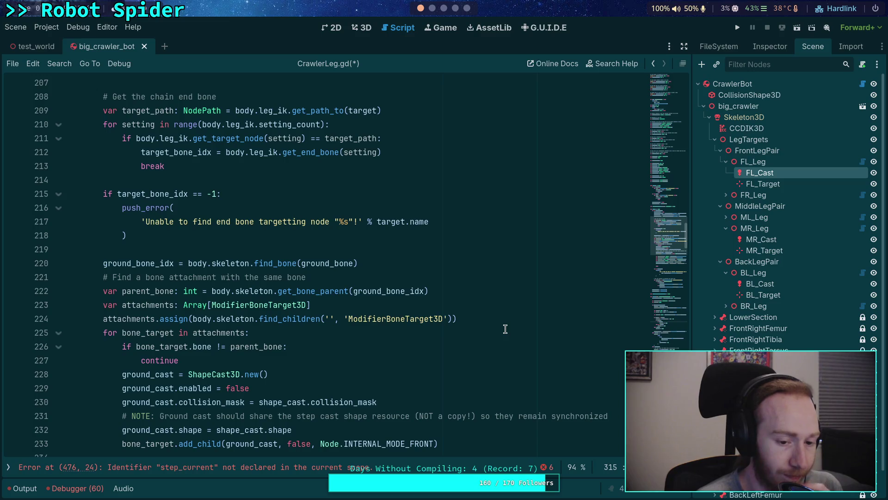
{"action": "scroll", "coordinate": [505, 329], "scroll_direction": "up", "scroll_amount": 12}
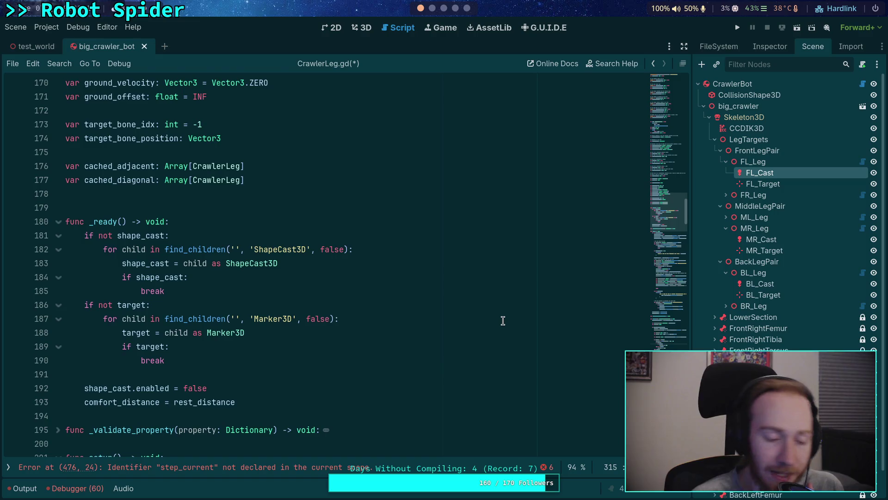
{"action": "scroll", "coordinate": [502, 320], "scroll_direction": "up", "scroll_amount": 4}
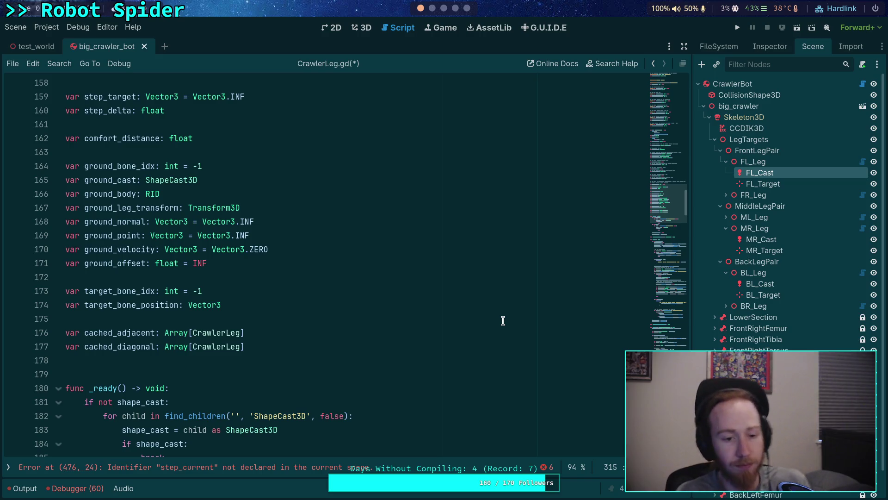
{"action": "left_click", "coordinate": [211, 319]}
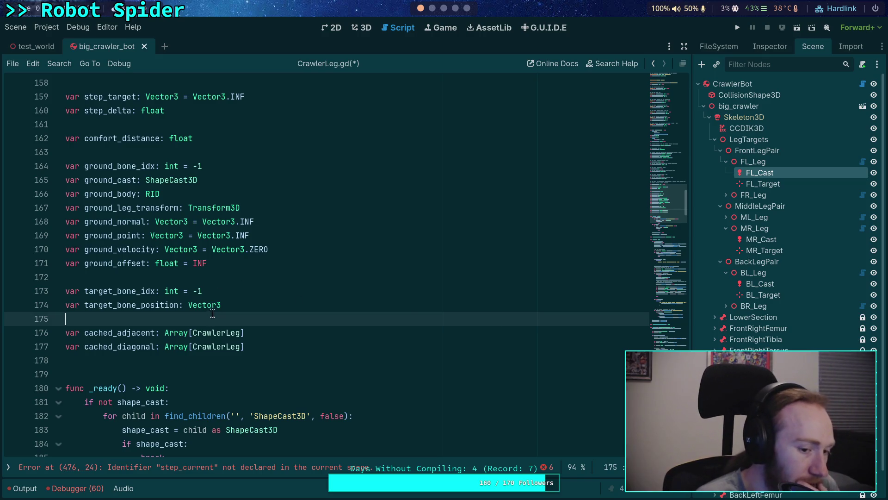
{"action": "scroll", "coordinate": [236, 290], "scroll_direction": "up", "scroll_amount": 5}
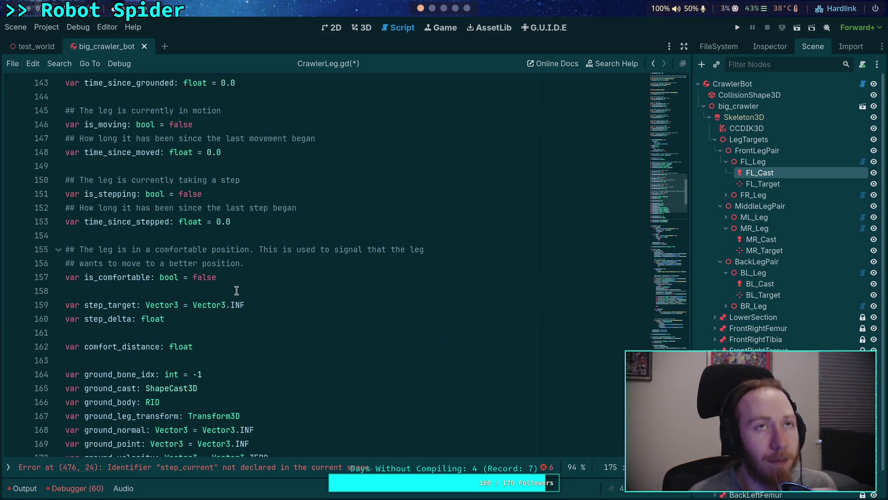